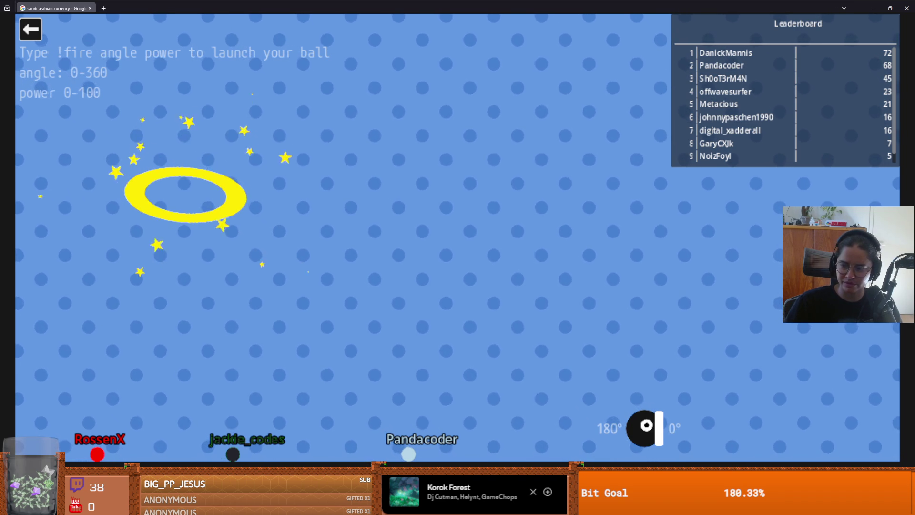
Step: Exit the running Cannon game to the menu listing Lemmings, Cannon, notWorms and Space Shooter
{"action": "key", "text": "alt+Tab"}
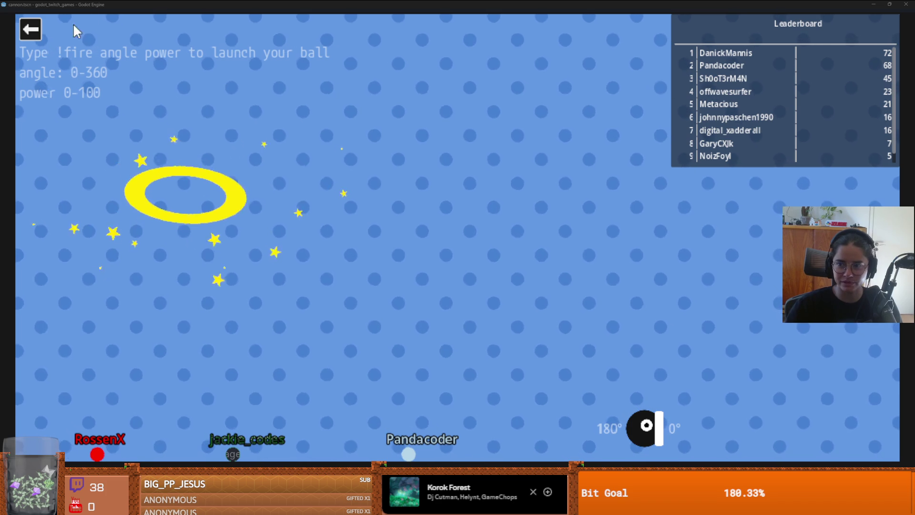
{"action": "left_click", "coordinate": [28, 37]}
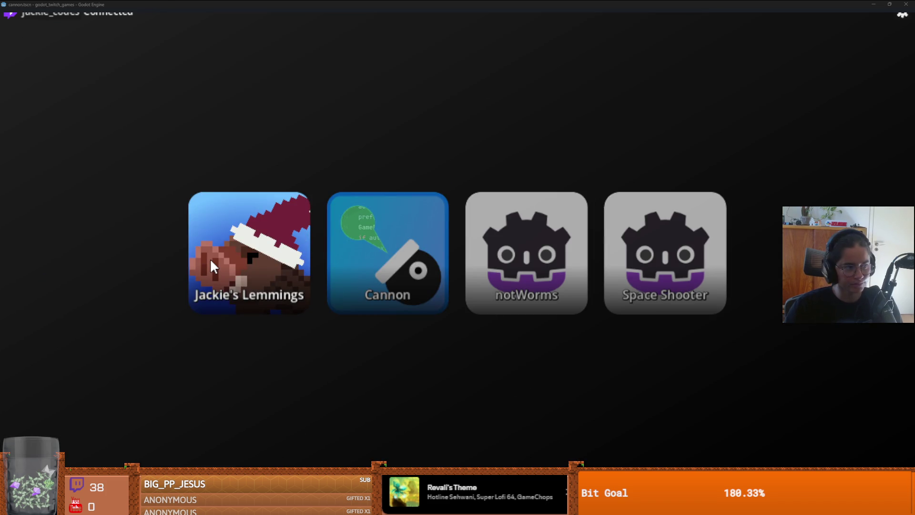
Step: Launch Lemmings from the menu, then close the cannon and Lemmings editor windows
{"action": "left_click", "coordinate": [210, 260]}
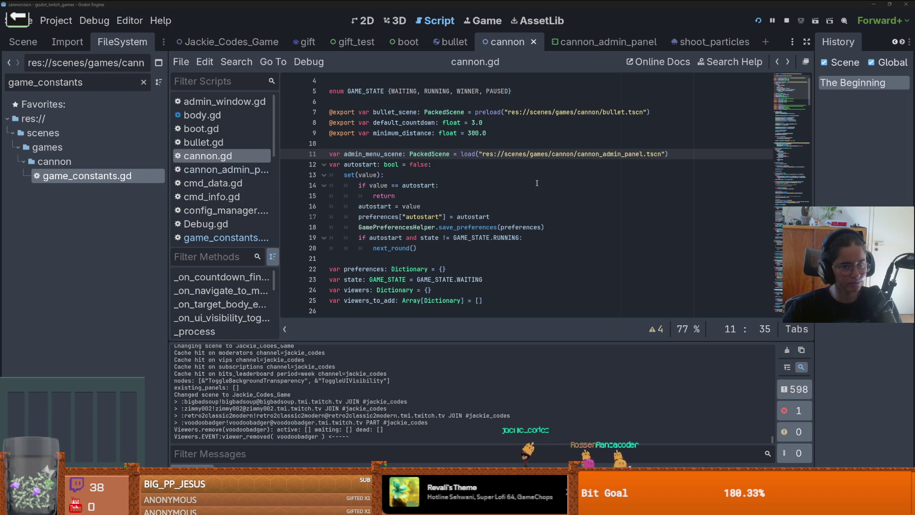
{"action": "left_click", "coordinate": [536, 185]}
{"action": "scroll", "coordinate": [537, 185], "scroll_direction": "up", "scroll_amount": 2}
{"action": "left_click_drag", "start_coordinate": [853, 5], "coordinate": [638, 149]}
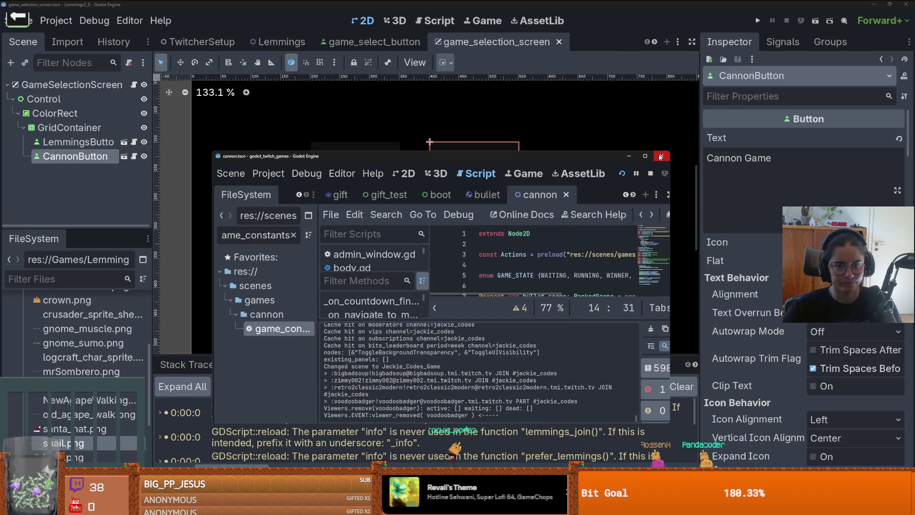
{"action": "left_click", "coordinate": [660, 157]}
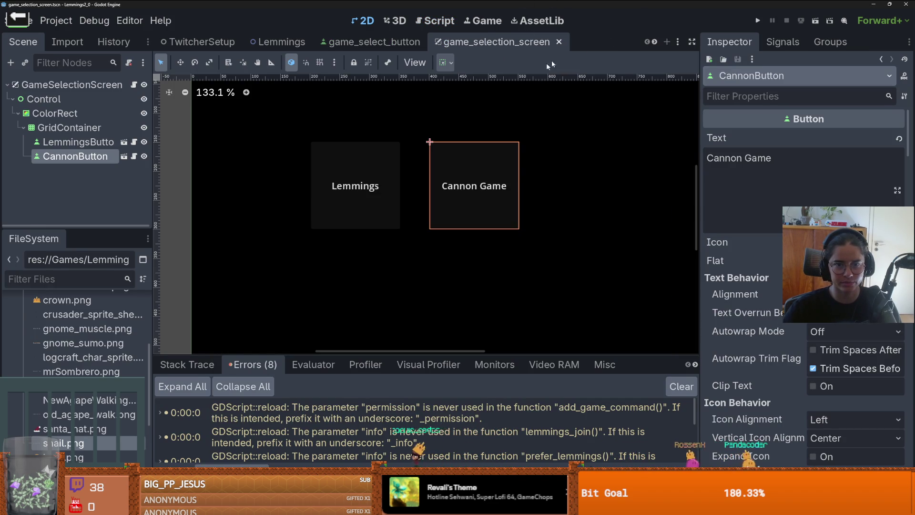
{"action": "double_click", "coordinate": [580, 4]}
{"action": "left_click", "coordinate": [586, 128]}
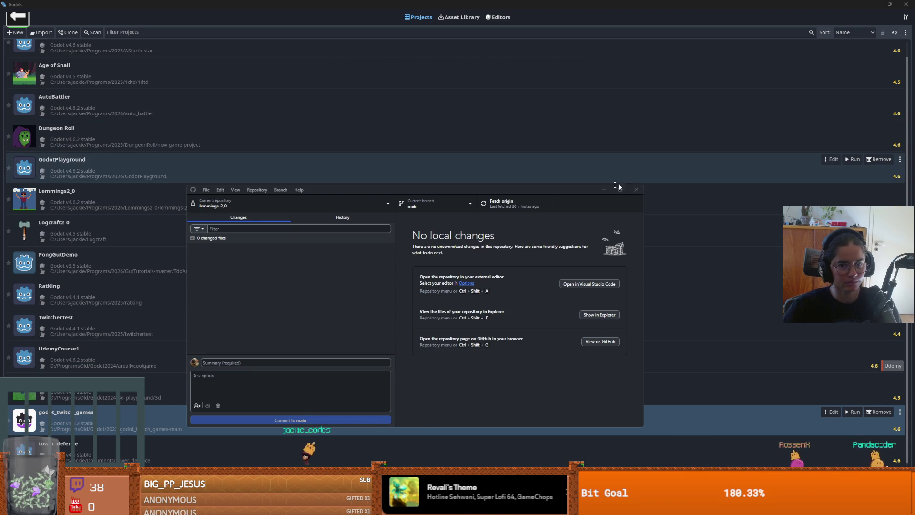
Step: Open the Dungeon Roll project in Godot 4.6.2, then switch to the browser's X post
{"action": "left_click", "coordinate": [437, 156]}
{"action": "scroll", "coordinate": [457, 198], "scroll_direction": "up", "scroll_amount": 1}
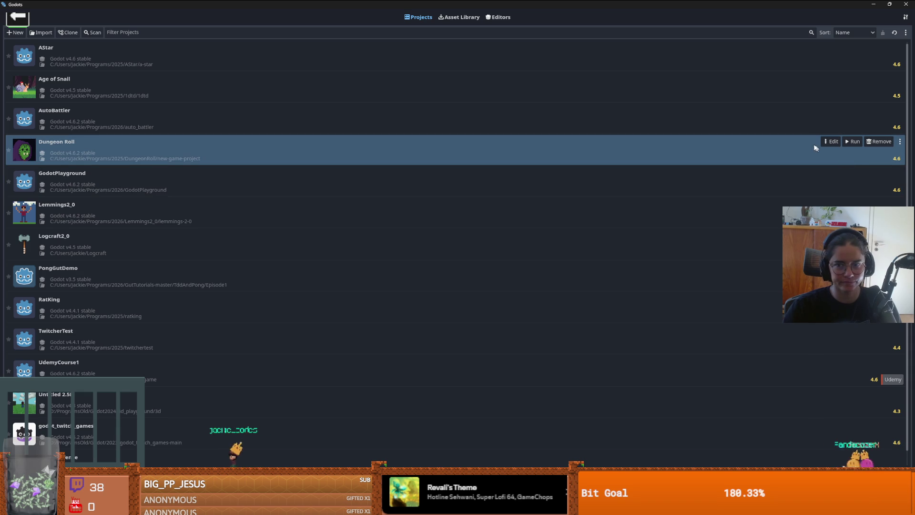
{"action": "left_click", "coordinate": [831, 142]}
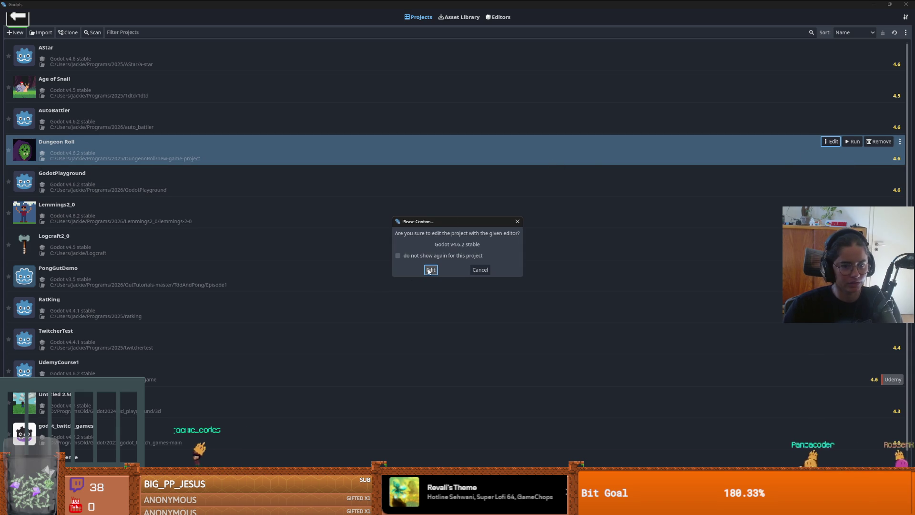
{"action": "left_click", "coordinate": [429, 270]}
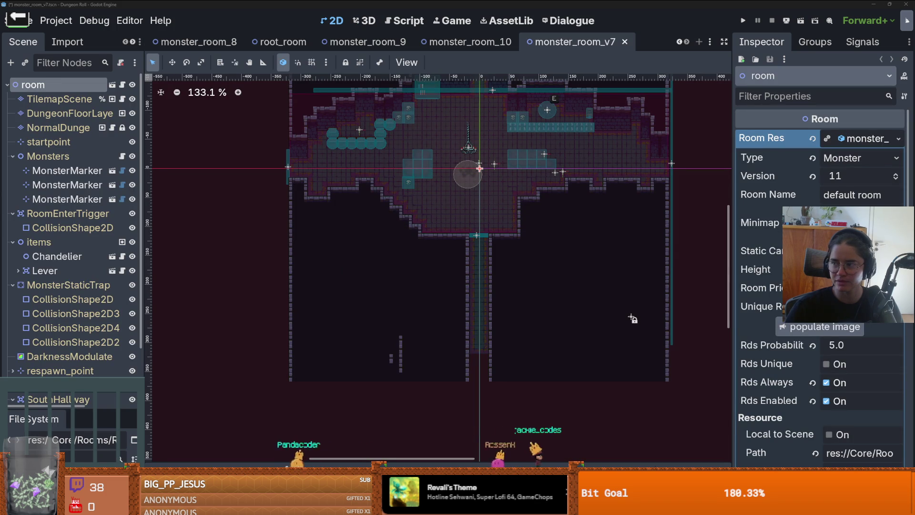
{"action": "key", "text": "alt+Tab"}
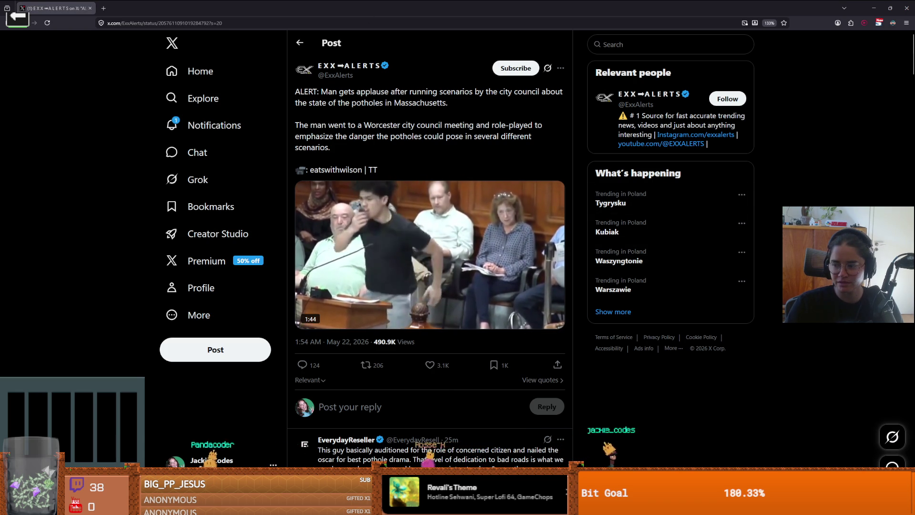
Step: Unmute and play the X post's pothole video, pausing it briefly
{"action": "left_click", "coordinate": [378, 280]}
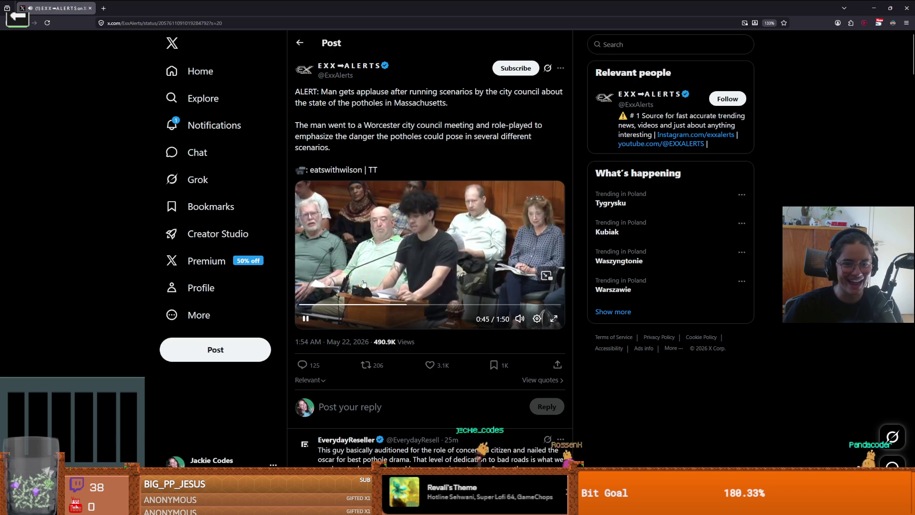
{"action": "left_click", "coordinate": [304, 320]}
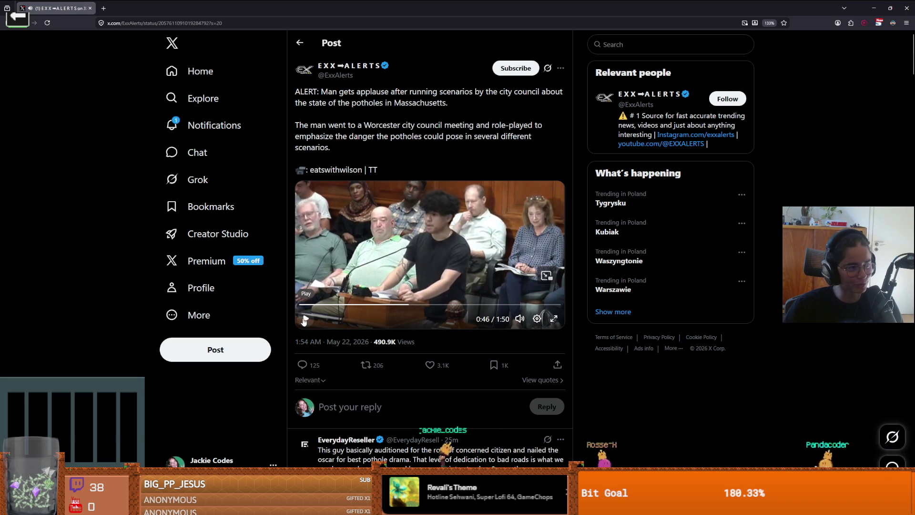
{"action": "left_click", "coordinate": [306, 319]}
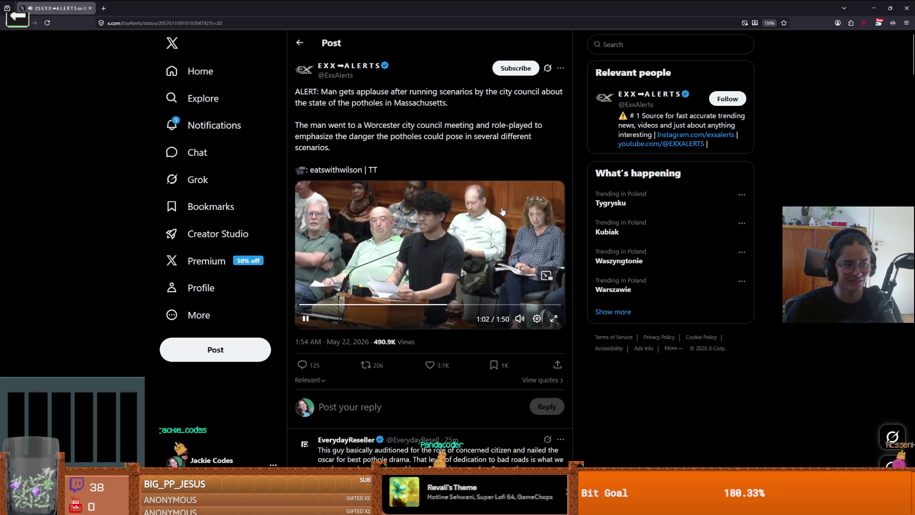
{"action": "left_click", "coordinate": [314, 288]}
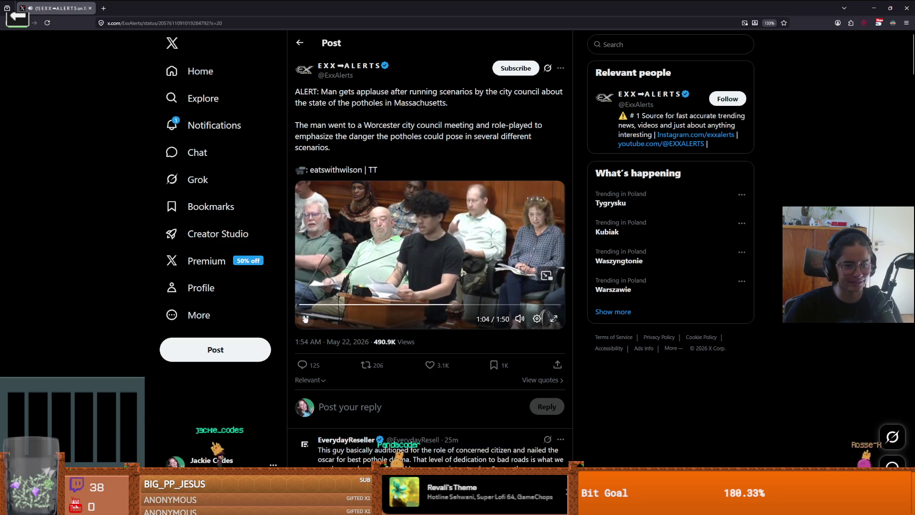
Step: Route sound output to Q27q-1L and resume the video
{"action": "key", "text": "super+ctrl+v"}
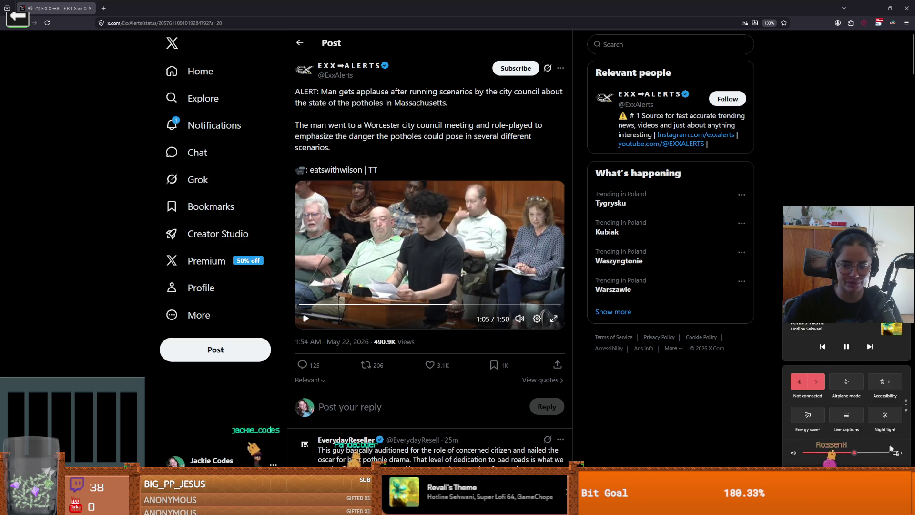
{"action": "scroll", "coordinate": [846, 428], "scroll_direction": "down", "scroll_amount": 2}
{"action": "left_click", "coordinate": [834, 410]}
{"action": "left_click", "coordinate": [305, 318]}
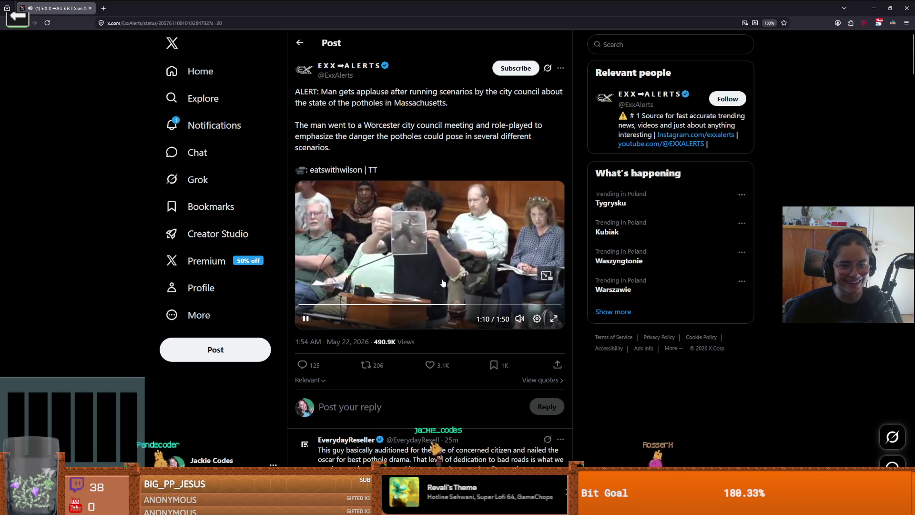
Step: Jump back to 1:05 and watch nearly to the end, then return to Godot
{"action": "left_click", "coordinate": [452, 306]}
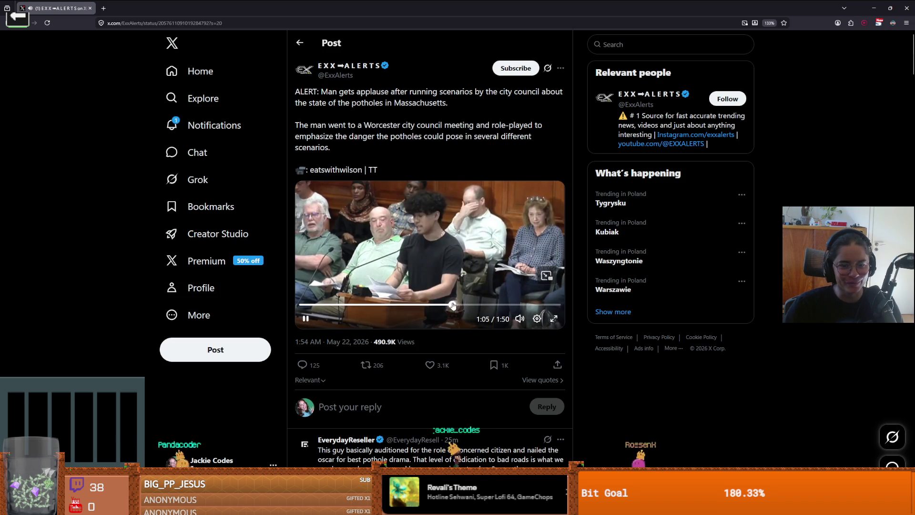
{"action": "left_click", "coordinate": [307, 319]}
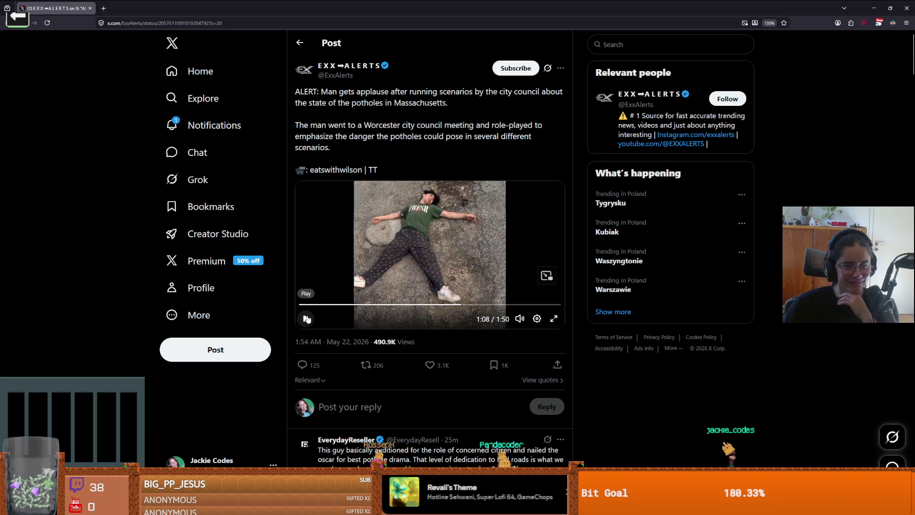
{"action": "left_click", "coordinate": [307, 319]}
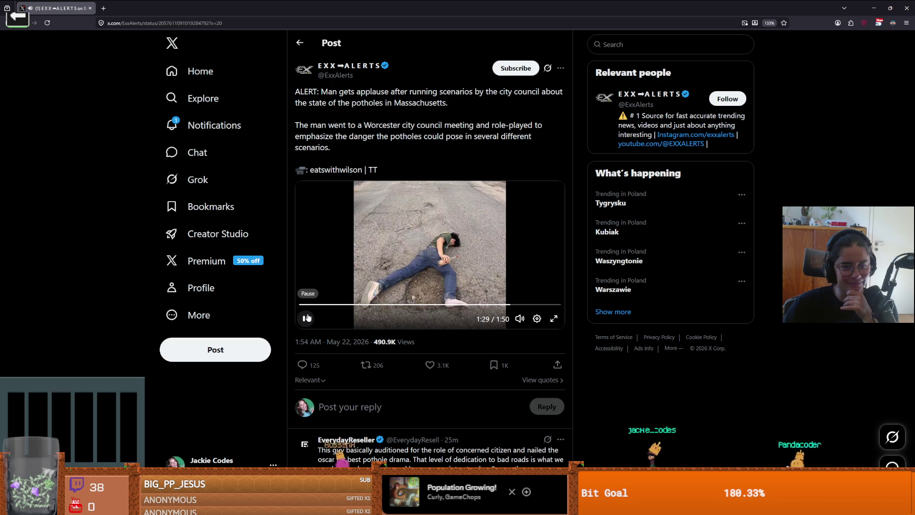
{"action": "left_click", "coordinate": [308, 318]}
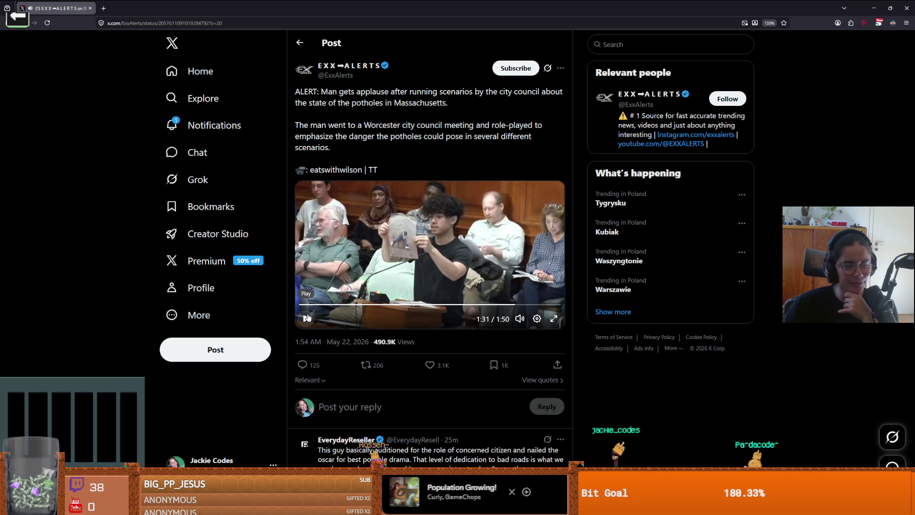
{"action": "left_click", "coordinate": [307, 318]}
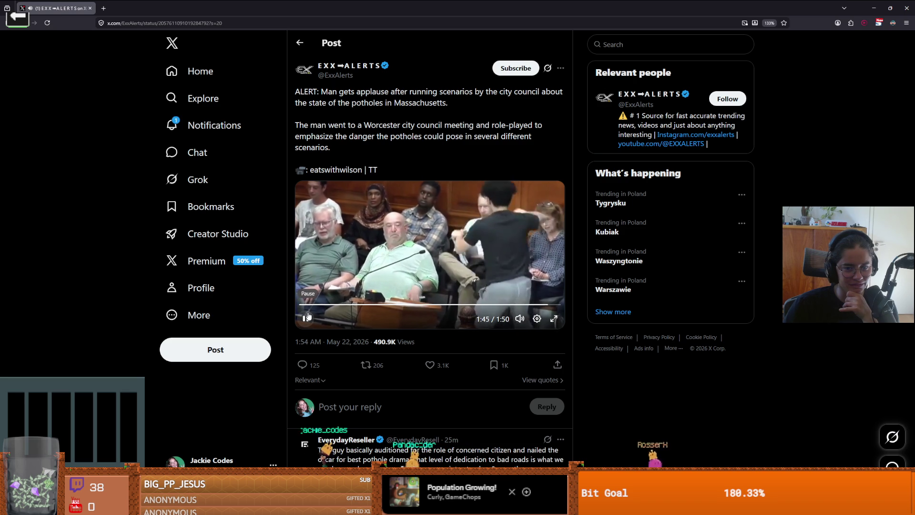
{"action": "left_click", "coordinate": [552, 185]}
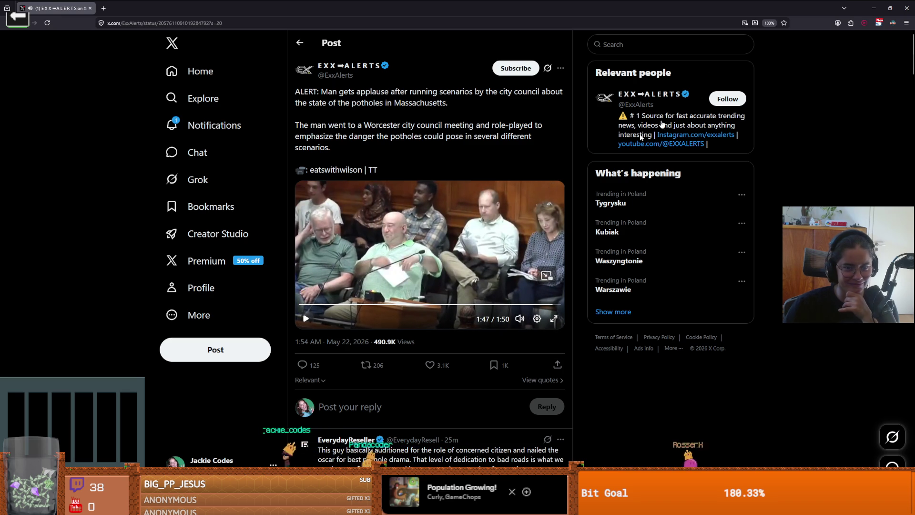
{"action": "key", "text": "alt+Tab"}
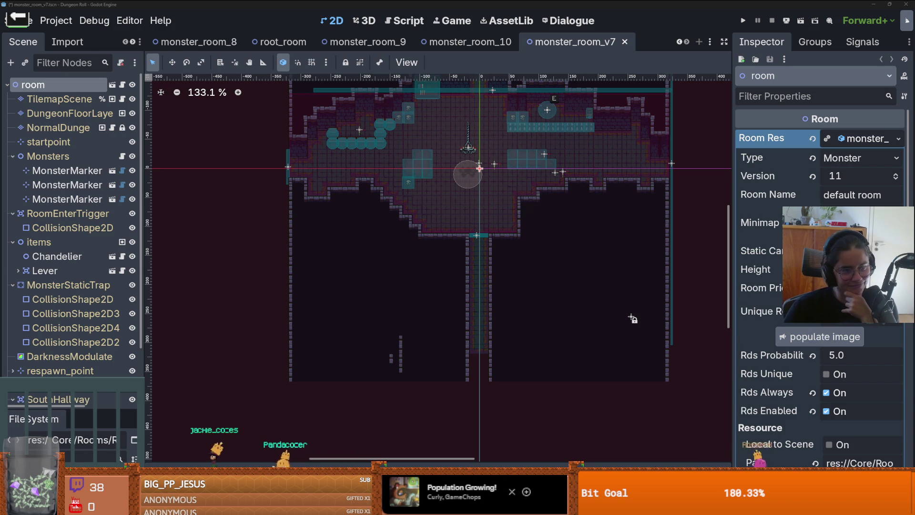
Step: Run the project, saving monster_room_v7 and starting the game
{"action": "left_click", "coordinate": [743, 21]}
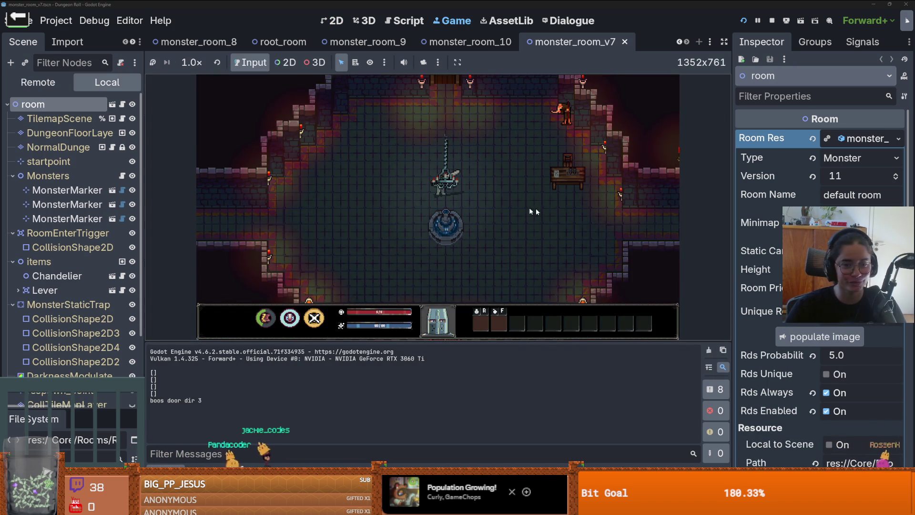
Step: Walk past the fountain to the top door and pick a monster card
{"action": "key", "text": "a"}
{"action": "key", "text": "s"}
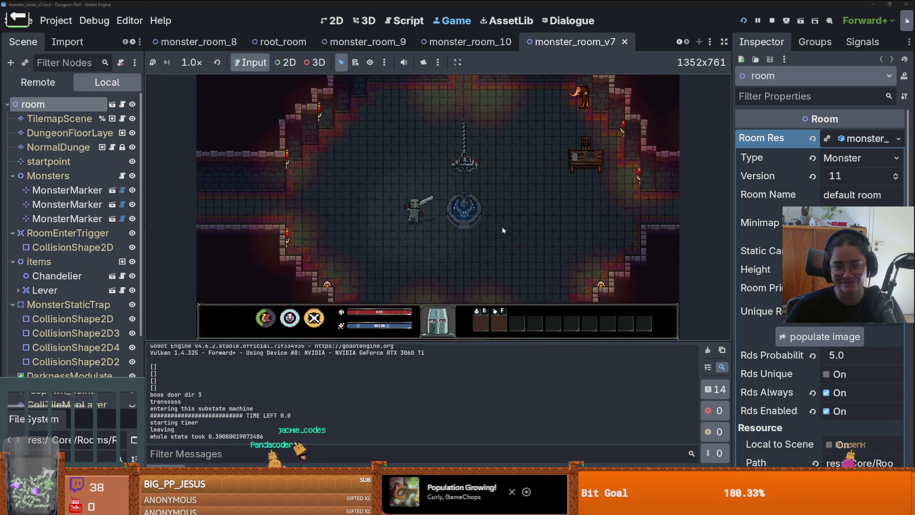
{"action": "key", "text": "w"}
{"action": "key", "text": "d"}
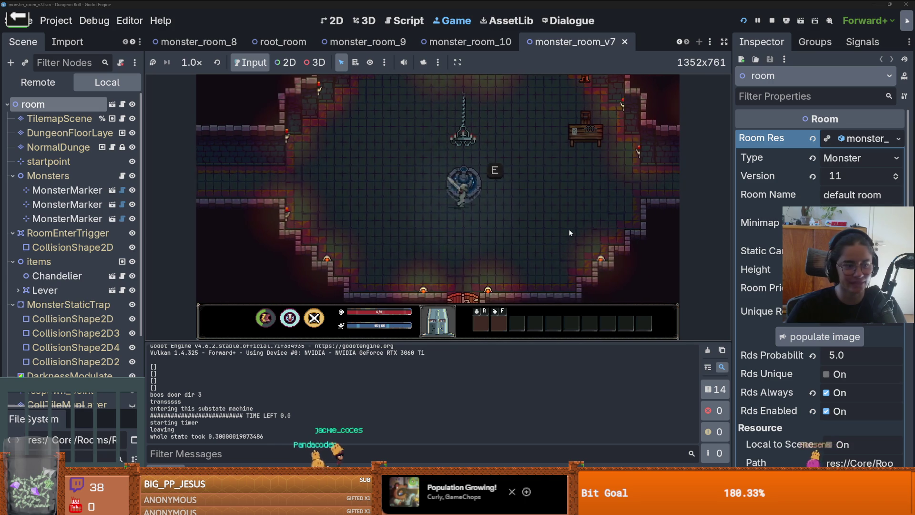
{"action": "key", "text": "w"}
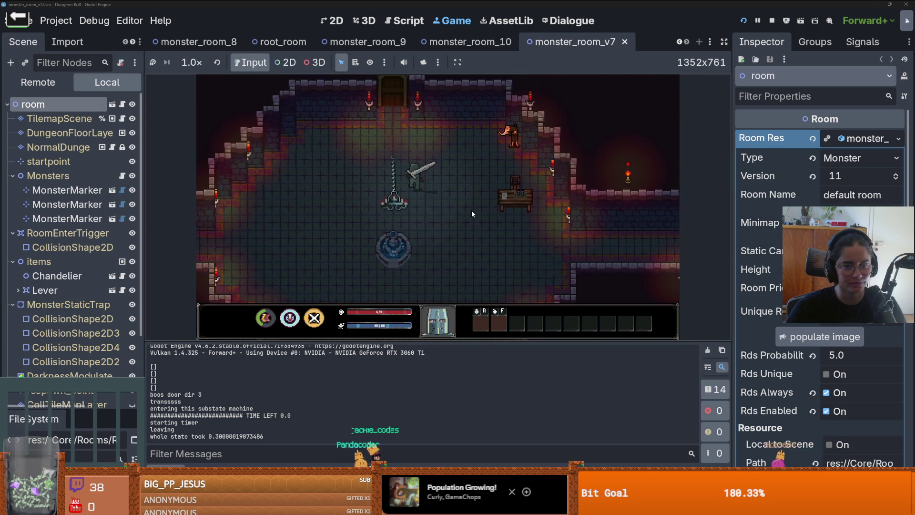
{"action": "left_click", "coordinate": [356, 168]}
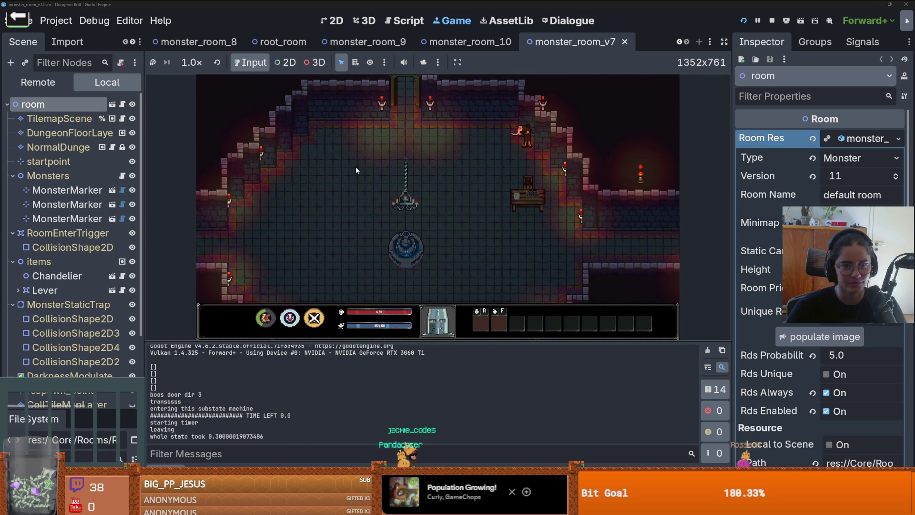
Step: Walk into the lit monster room, pause and resume, then choose the next room
{"action": "key", "text": "w"}
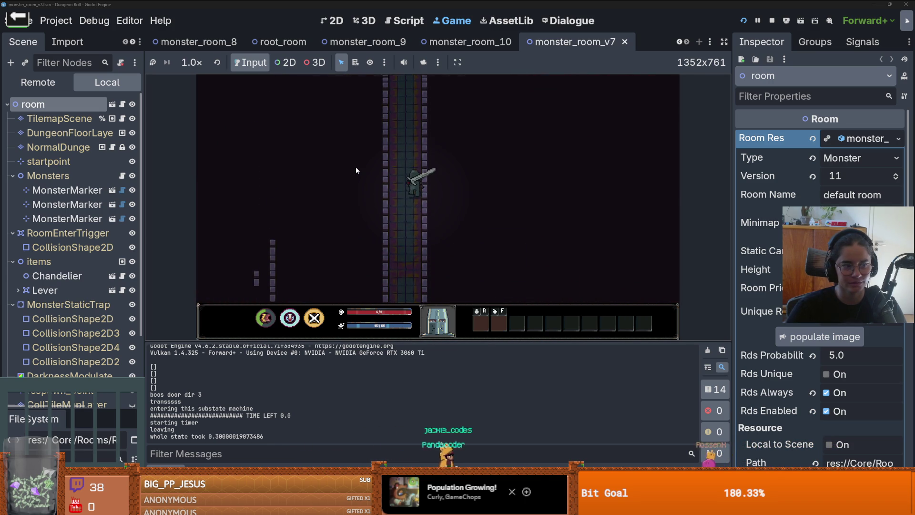
{"action": "key", "text": "w"}
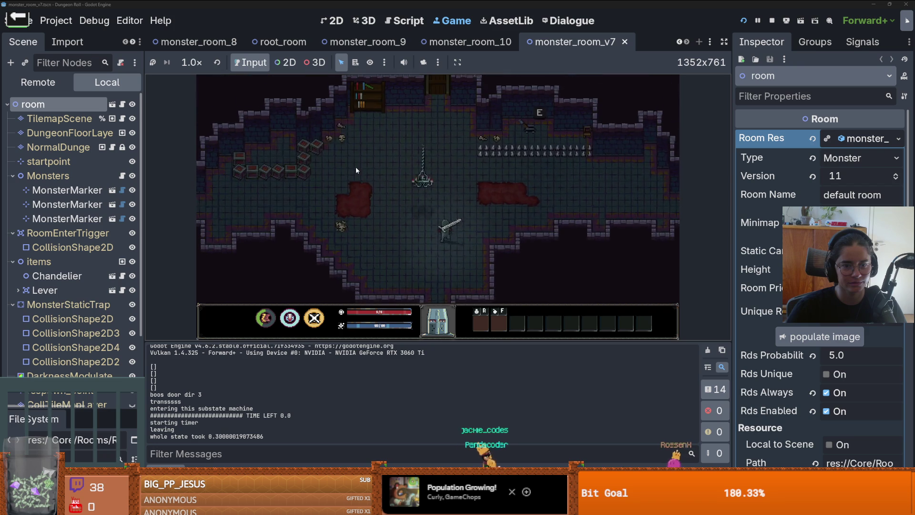
{"action": "key", "text": "w"}
{"action": "key", "text": "a"}
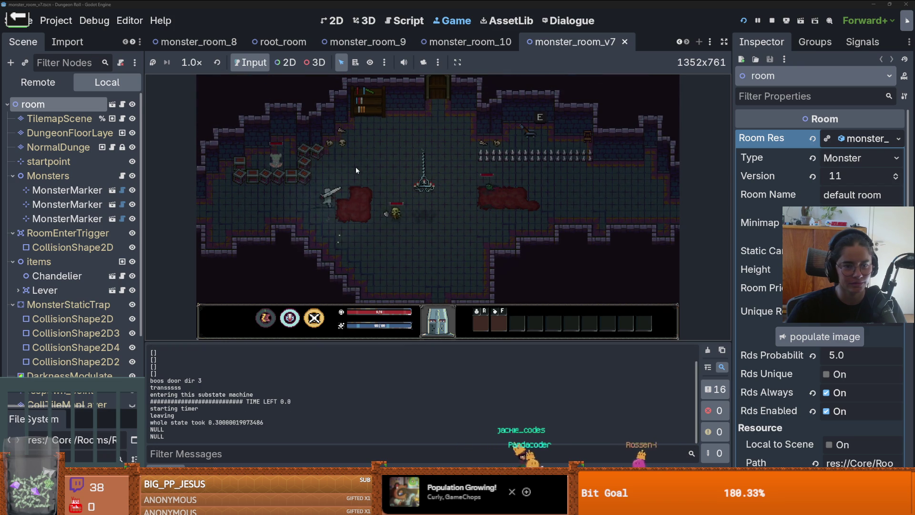
{"action": "key", "text": "w"}
{"action": "key", "text": "d"}
{"action": "key", "text": "Escape"}
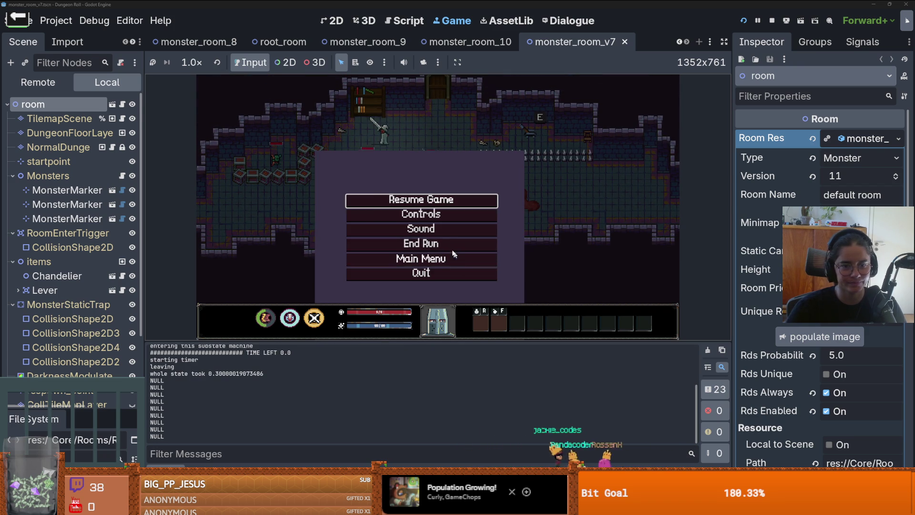
{"action": "key", "text": "Escape"}
{"action": "key", "text": "w"}
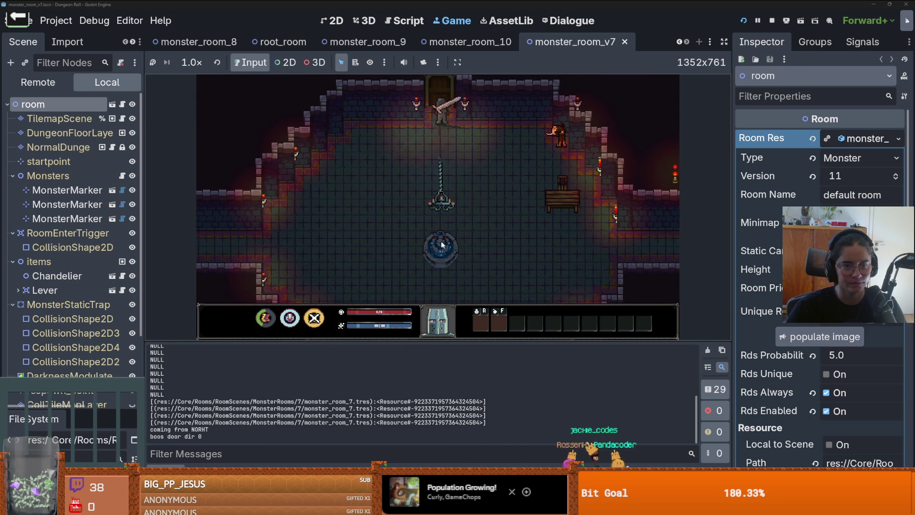
{"action": "left_click", "coordinate": [528, 186]}
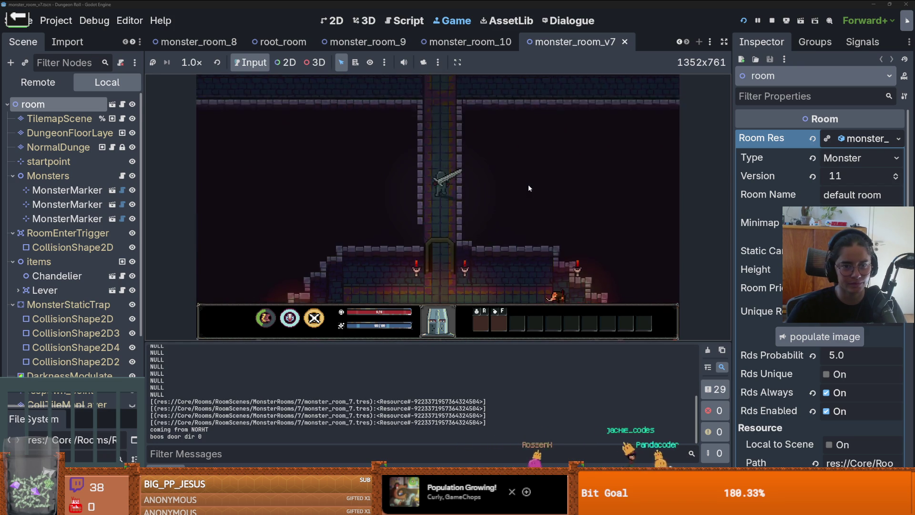
Step: Walk the knight around the large open room toward the goblin
{"action": "key", "text": "w"}
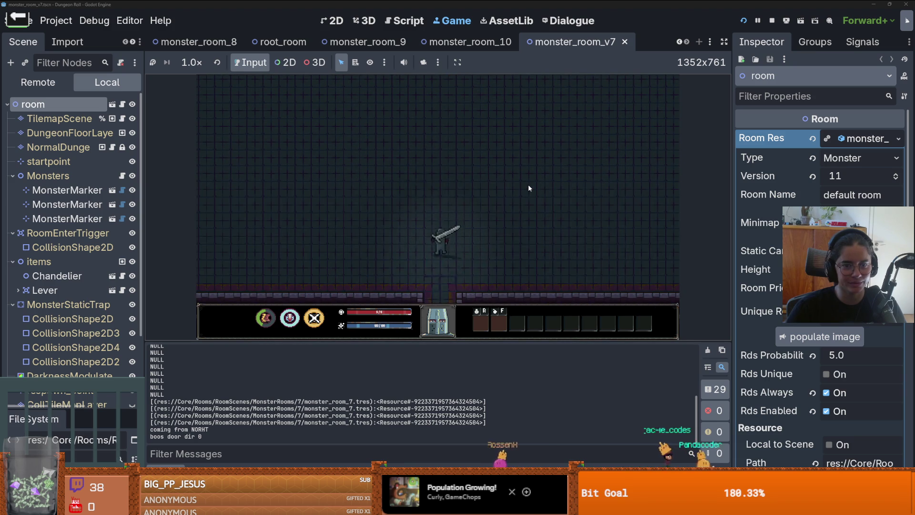
{"action": "key", "text": "a"}
{"action": "key", "text": "w"}
{"action": "key", "text": "a"}
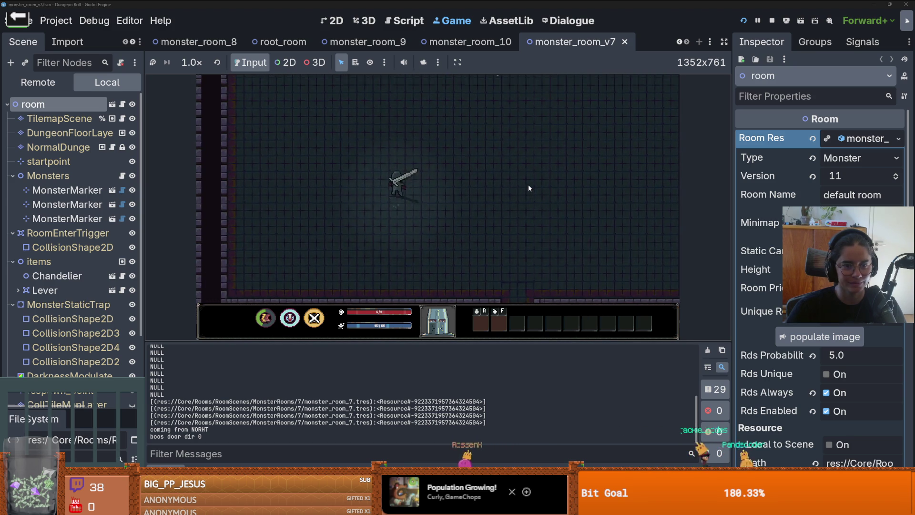
{"action": "key", "text": "w"}
{"action": "key", "text": "d"}
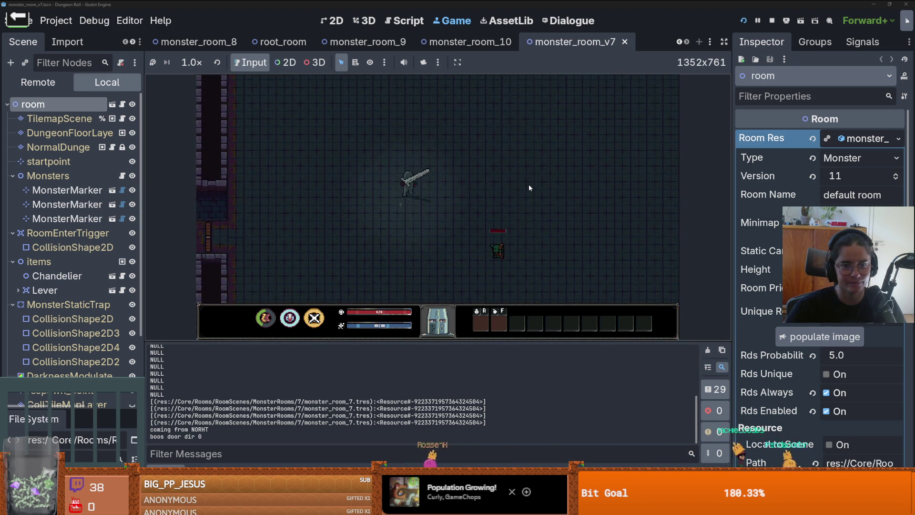
{"action": "key", "text": "w"}
{"action": "key", "text": "d"}
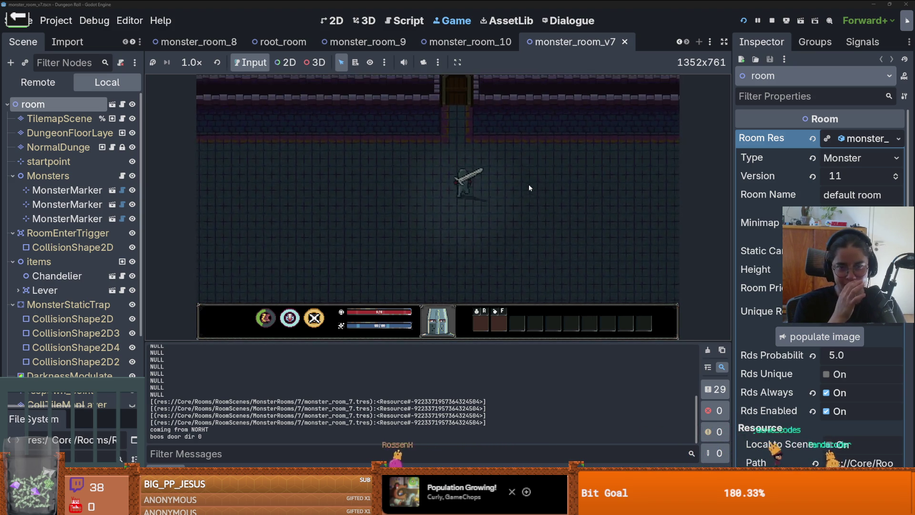
{"action": "key", "text": "d"}
{"action": "key", "text": "s"}
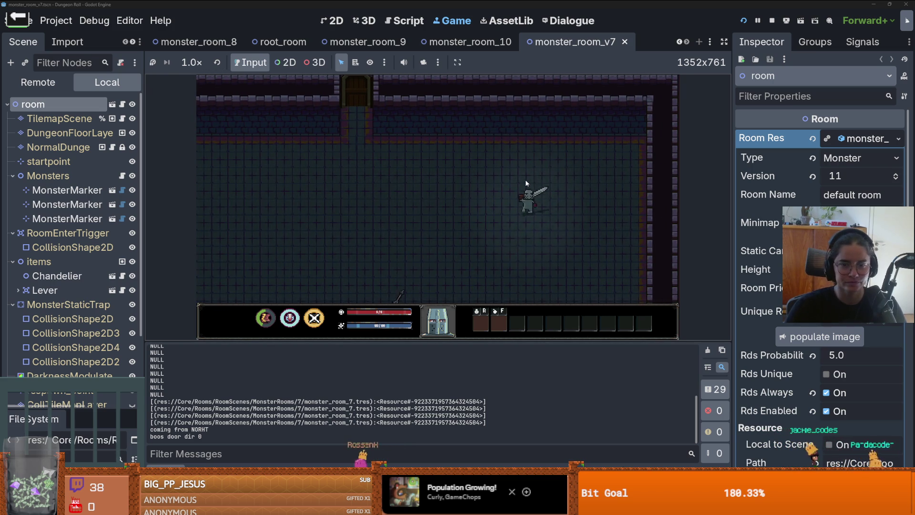
{"action": "key", "text": "s"}
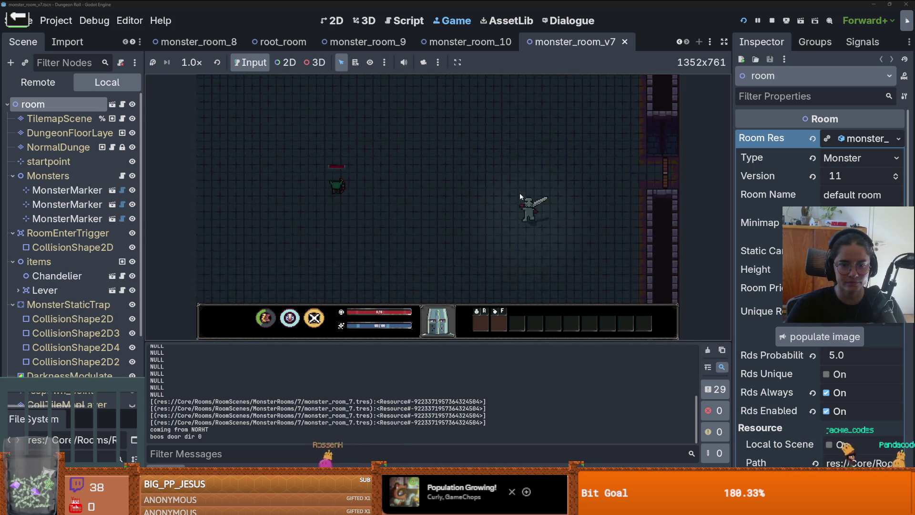
{"action": "key", "text": "a"}
{"action": "key", "text": "s"}
{"action": "key", "text": "a"}
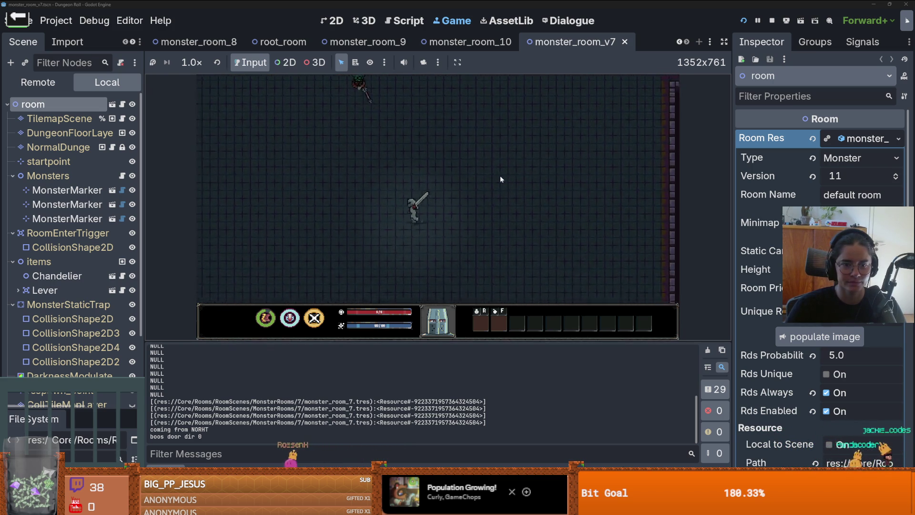
{"action": "key", "text": "w"}
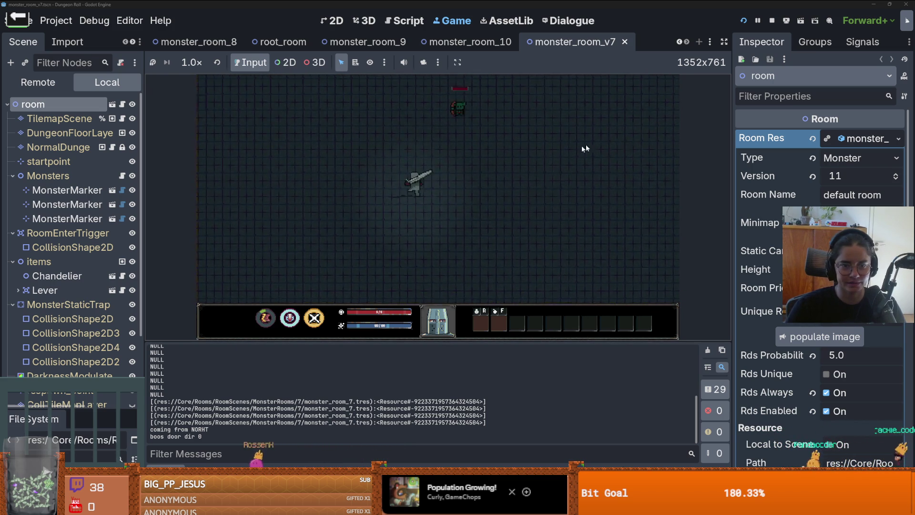
Step: Fight the goblin with sword combos, then stop the game with F8 and save
{"action": "left_click", "coordinate": [485, 182]}
{"action": "left_click", "coordinate": [484, 178]}
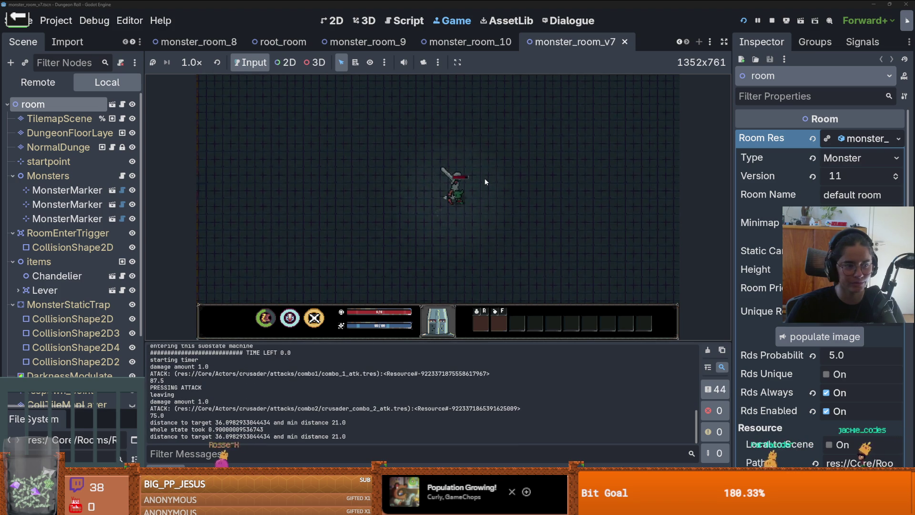
{"action": "key", "text": "a"}
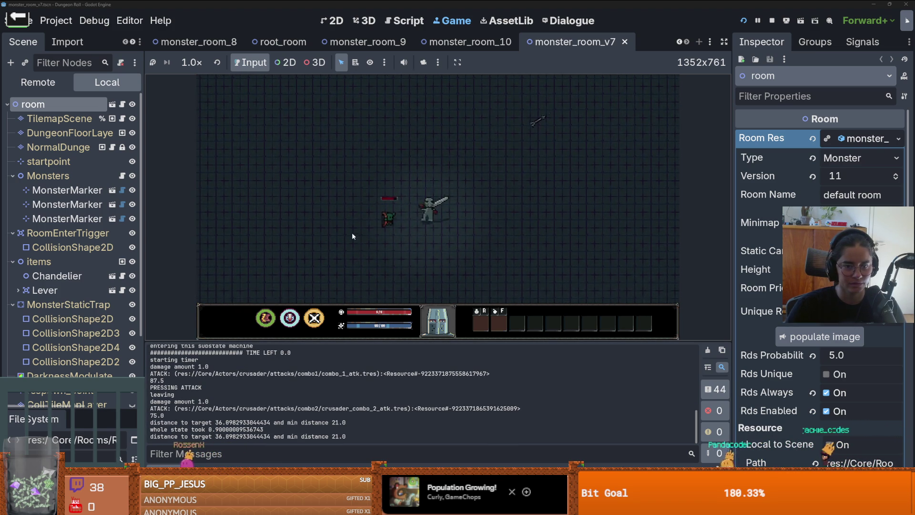
{"action": "left_click", "coordinate": [352, 227]}
{"action": "left_click", "coordinate": [352, 227]}
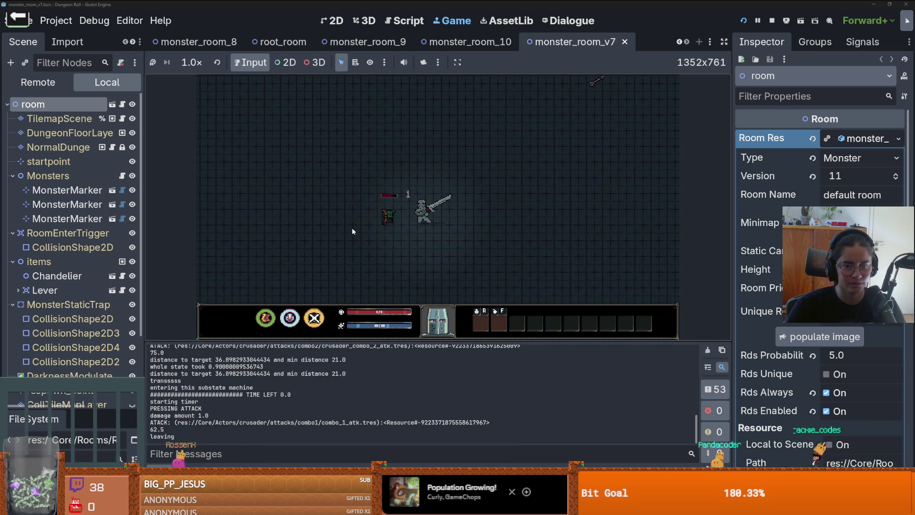
{"action": "left_click", "coordinate": [436, 224]}
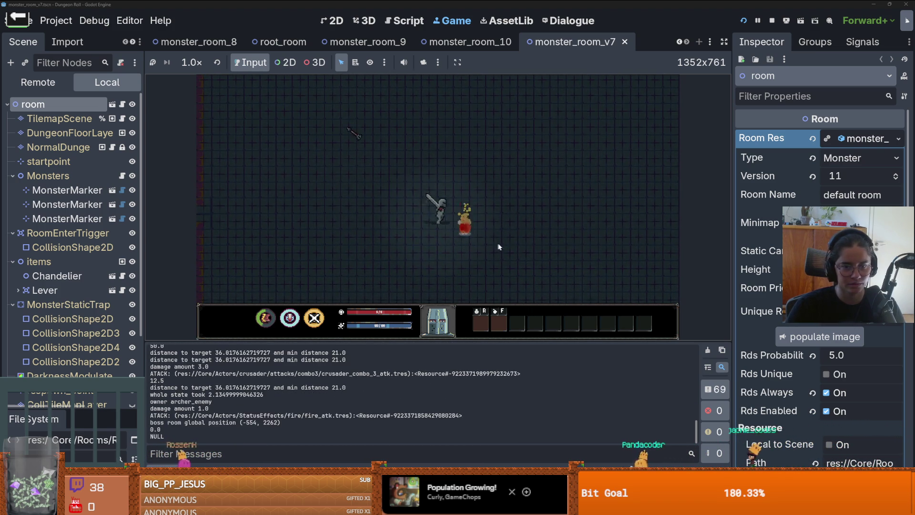
{"action": "left_click", "coordinate": [492, 163]}
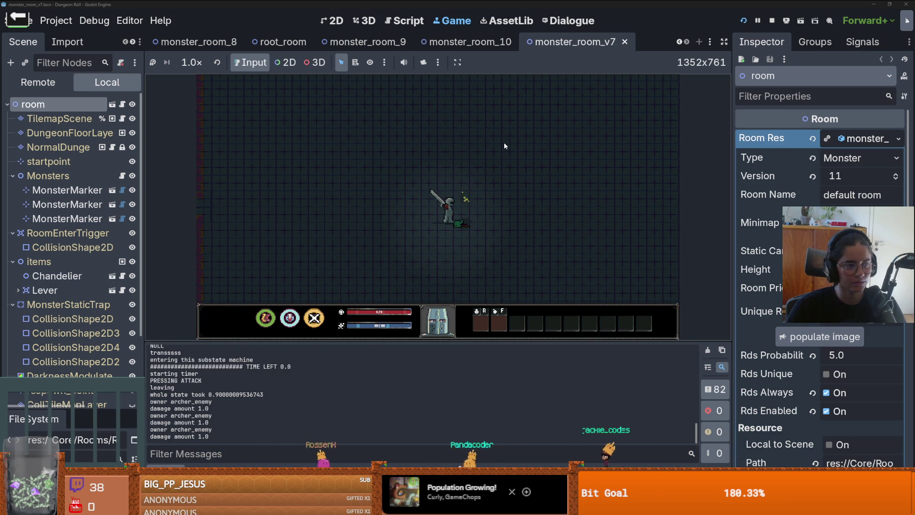
{"action": "left_click", "coordinate": [488, 227]}
{"action": "key", "text": "w"}
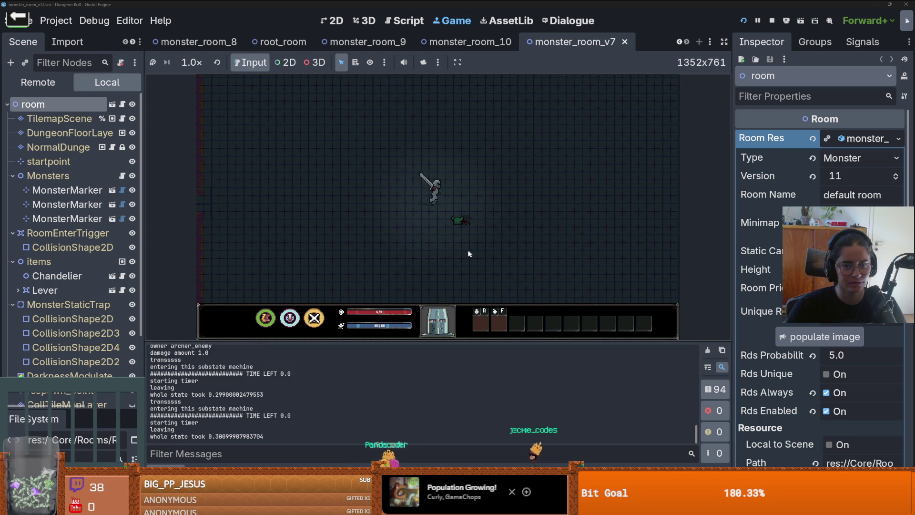
{"action": "left_click", "coordinate": [552, 234]}
{"action": "key", "text": "d"}
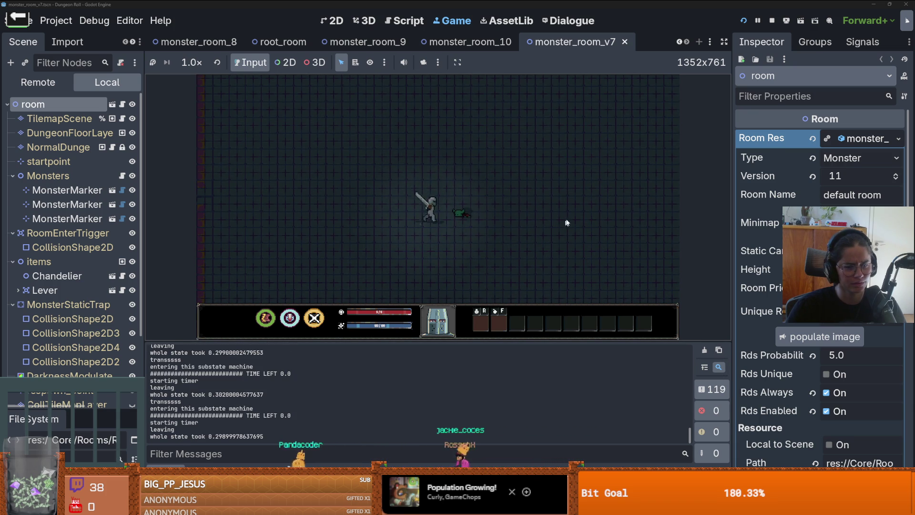
{"action": "key", "text": "F8"}
{"action": "key", "text": "ctrl+s"}
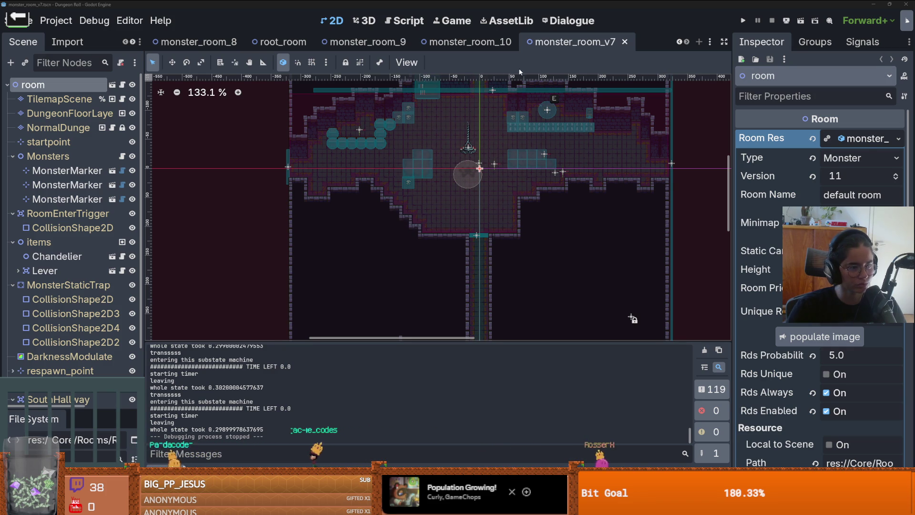
Step: Zoom around the chandelier and save monster_room_v7 twice with Ctrl+S
{"action": "scroll", "coordinate": [474, 131], "scroll_direction": "up", "scroll_amount": 1}
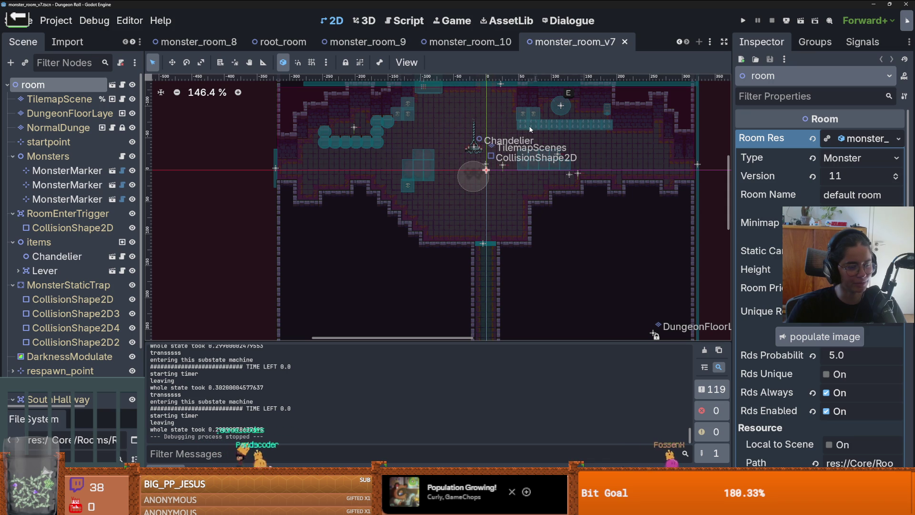
{"action": "key", "text": "ctrl+s"}
{"action": "scroll", "coordinate": [452, 223], "scroll_direction": "down", "scroll_amount": 3}
{"action": "scroll", "coordinate": [458, 216], "scroll_direction": "up", "scroll_amount": 3}
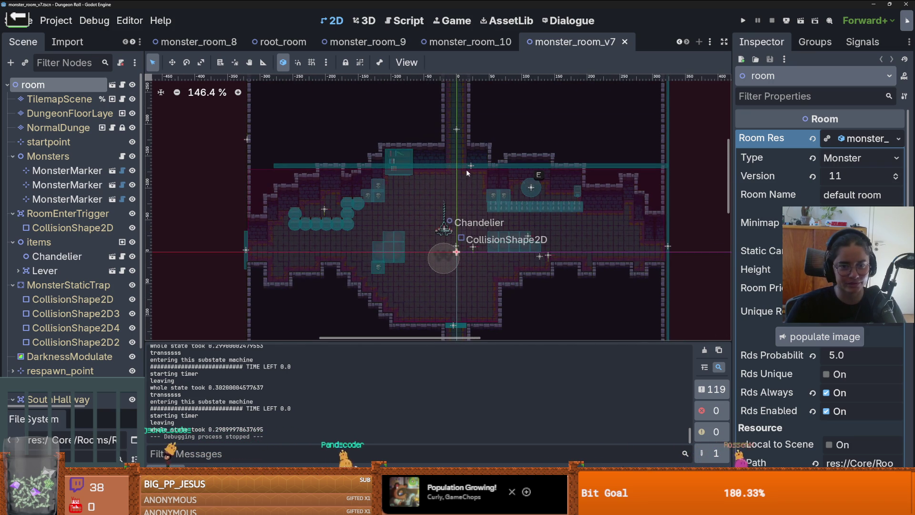
{"action": "scroll", "coordinate": [465, 211], "scroll_direction": "down", "scroll_amount": 4}
{"action": "scroll", "coordinate": [466, 210], "scroll_direction": "up", "scroll_amount": 3}
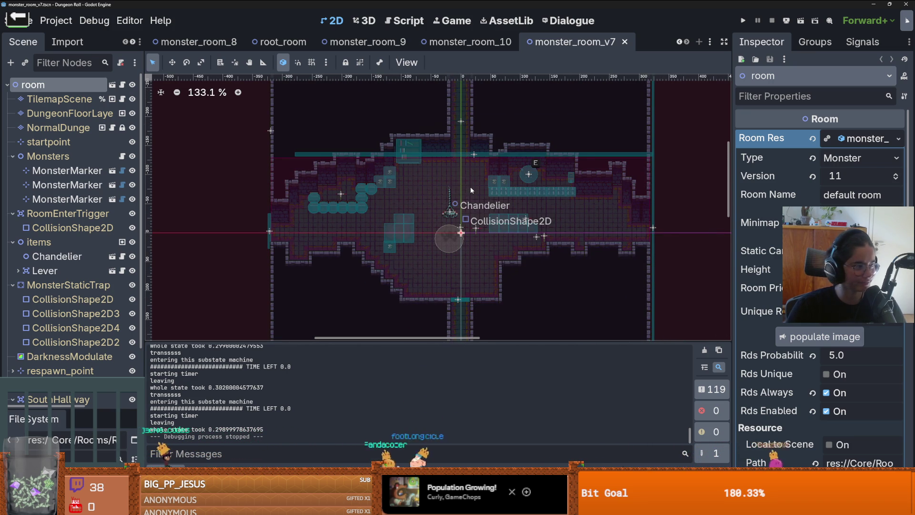
{"action": "scroll", "coordinate": [491, 170], "scroll_direction": "up", "scroll_amount": 2}
{"action": "scroll", "coordinate": [493, 169], "scroll_direction": "down", "scroll_amount": 1}
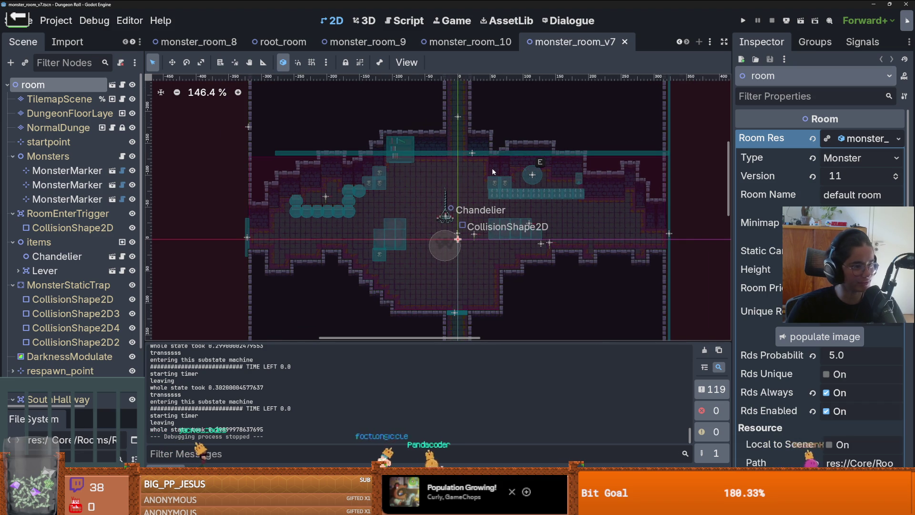
{"action": "scroll", "coordinate": [503, 170], "scroll_direction": "down", "scroll_amount": 1}
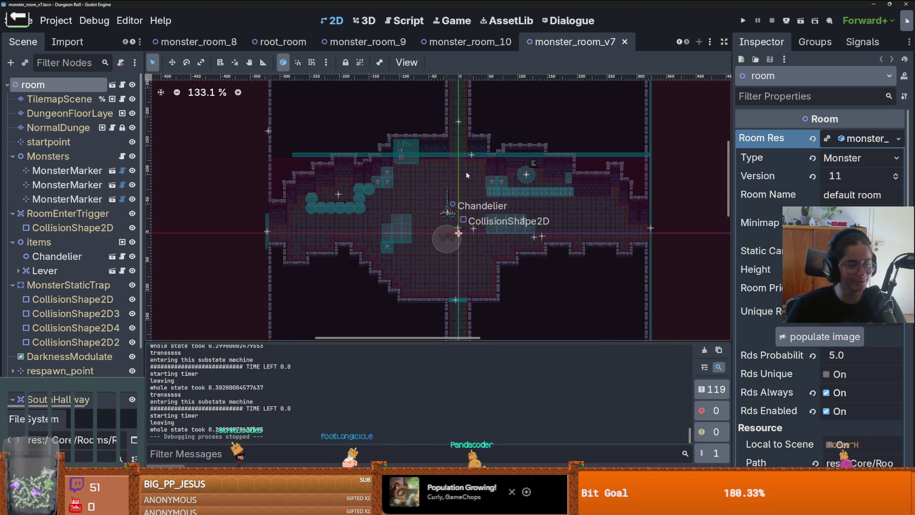
{"action": "key", "text": "ctrl+s"}
Step: Collapse the Monsters group in the Scene dock
{"action": "scroll", "coordinate": [460, 210], "scroll_direction": "up", "scroll_amount": 3}
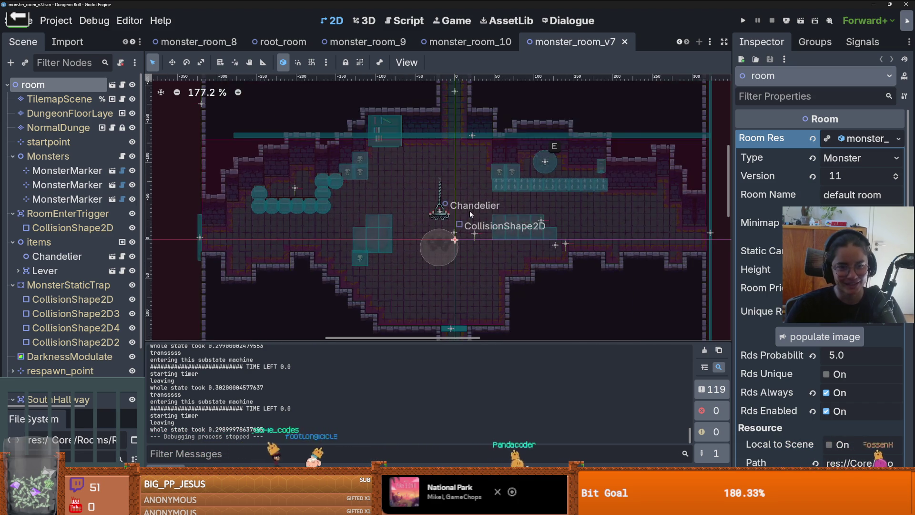
{"action": "scroll", "coordinate": [461, 209], "scroll_direction": "down", "scroll_amount": 3}
{"action": "scroll", "coordinate": [461, 210], "scroll_direction": "up", "scroll_amount": 5}
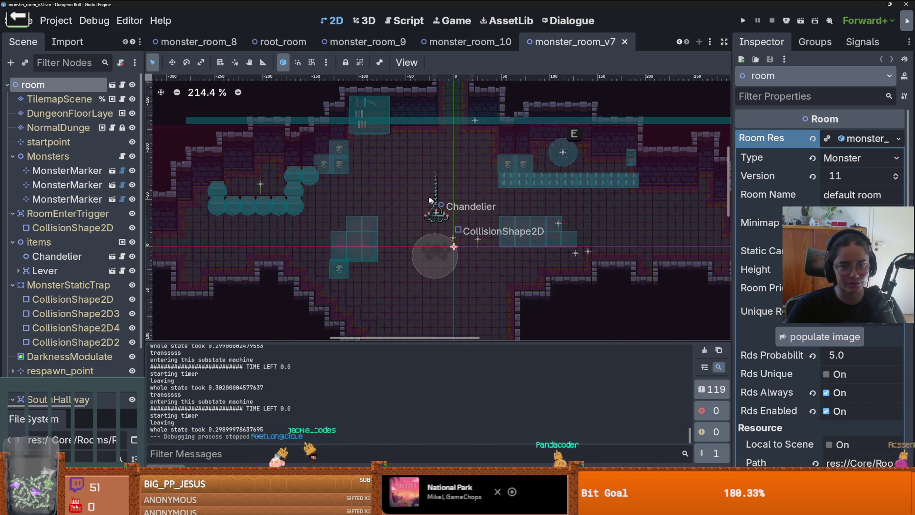
{"action": "left_click", "coordinate": [13, 155]}
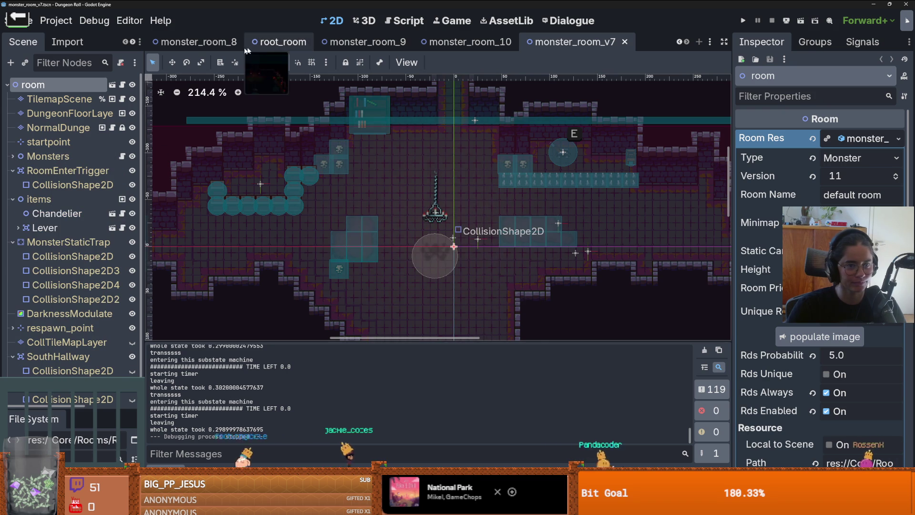
Step: Switch to monster_room_9, frame the room, and save it
{"action": "left_click", "coordinate": [362, 42]}
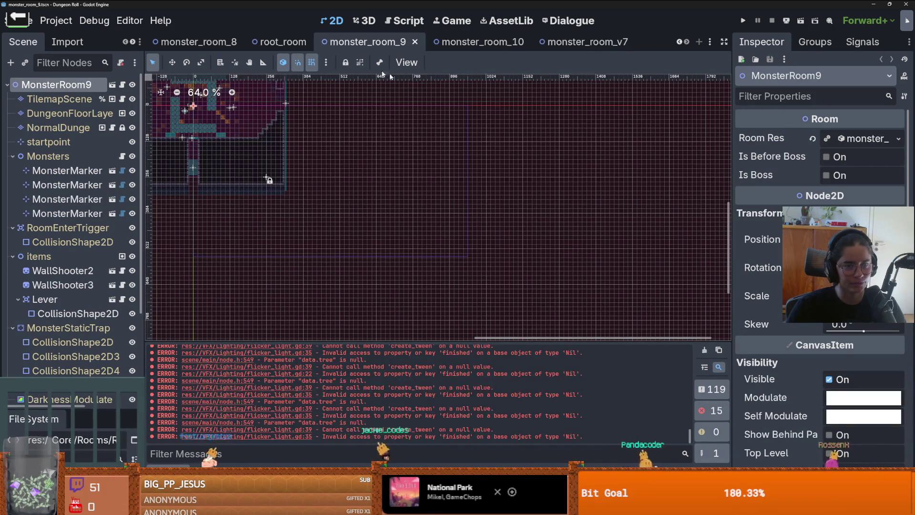
{"action": "key", "text": "f"}
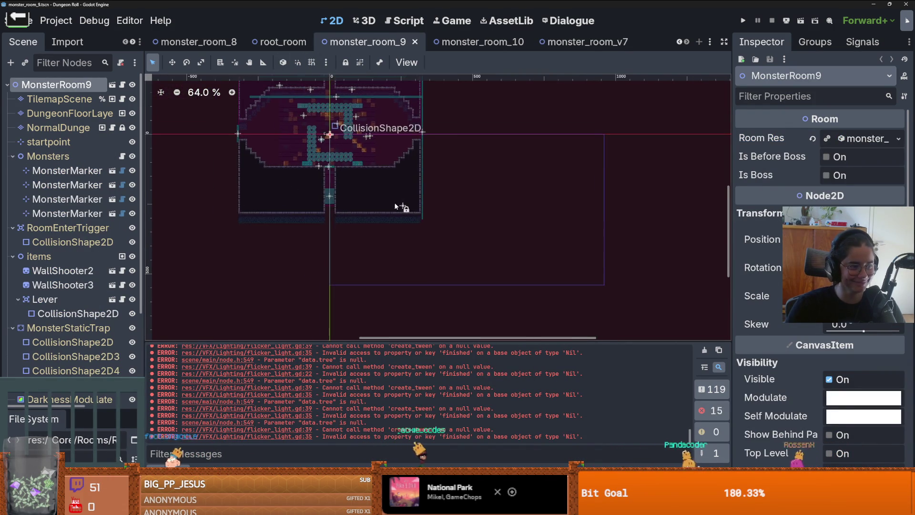
{"action": "scroll", "coordinate": [472, 239], "scroll_direction": "up", "scroll_amount": 4}
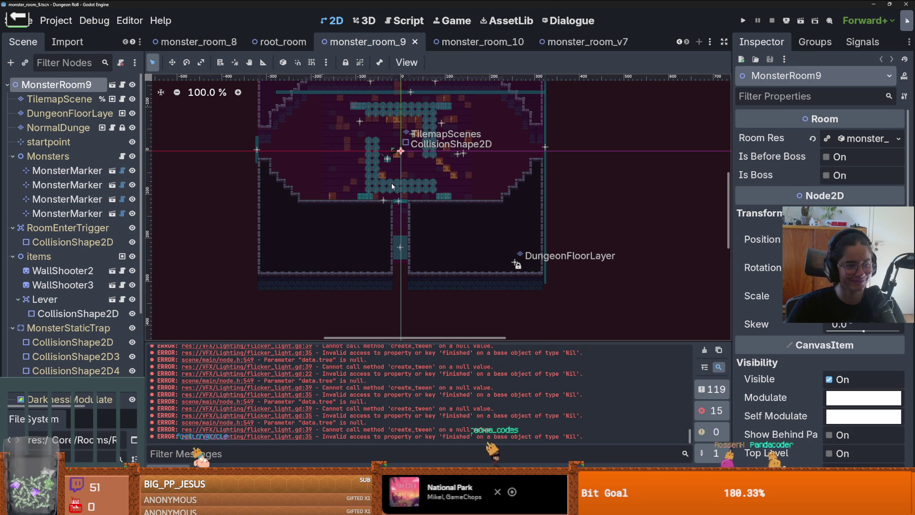
{"action": "key", "text": "ctrl+s"}
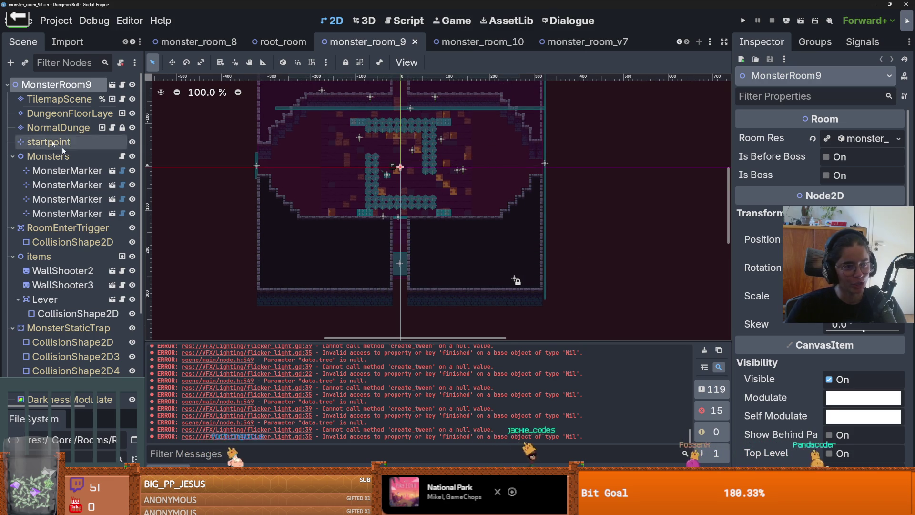
Step: Switch to monster_room_10 and drag the splitter up to enlarge the FileSystem dock
{"action": "left_click", "coordinate": [491, 46]}
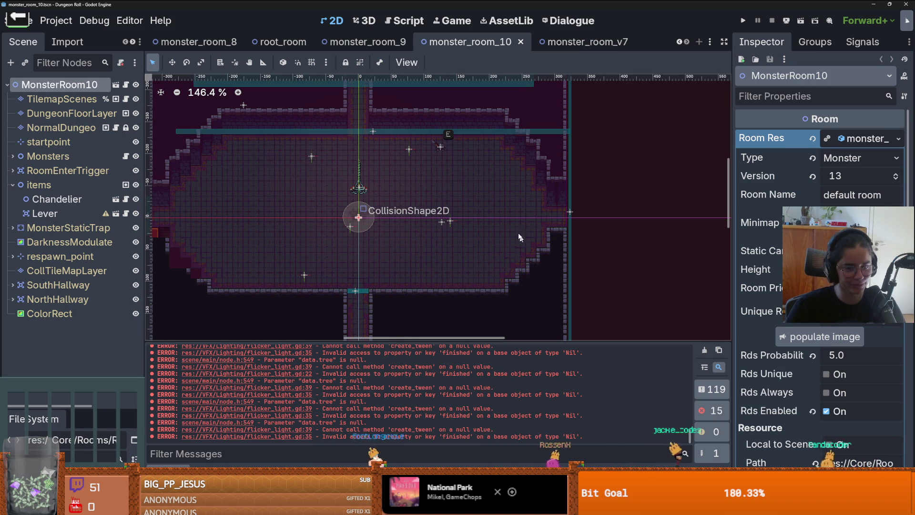
{"action": "scroll", "coordinate": [387, 173], "scroll_direction": "up", "scroll_amount": 2}
{"action": "scroll", "coordinate": [288, 156], "scroll_direction": "down", "scroll_amount": 1}
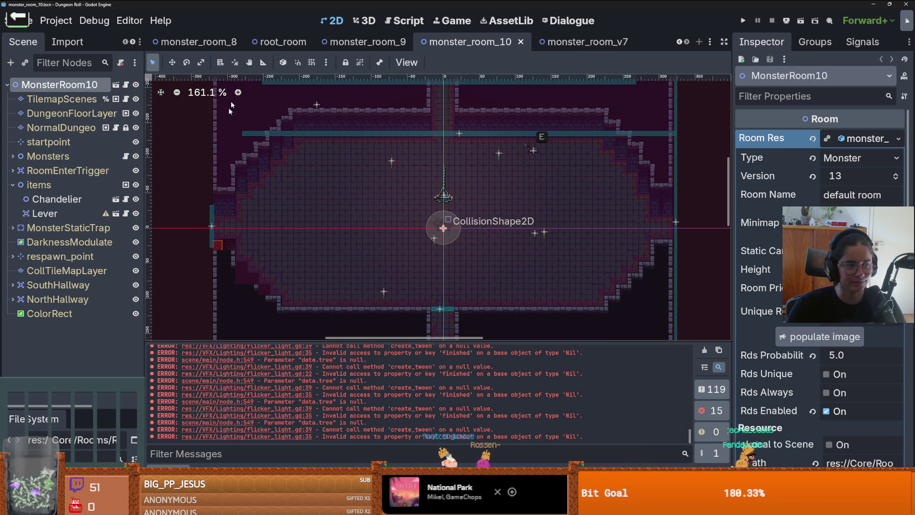
{"action": "left_click_drag", "start_coordinate": [109, 406], "coordinate": [109, 198]}
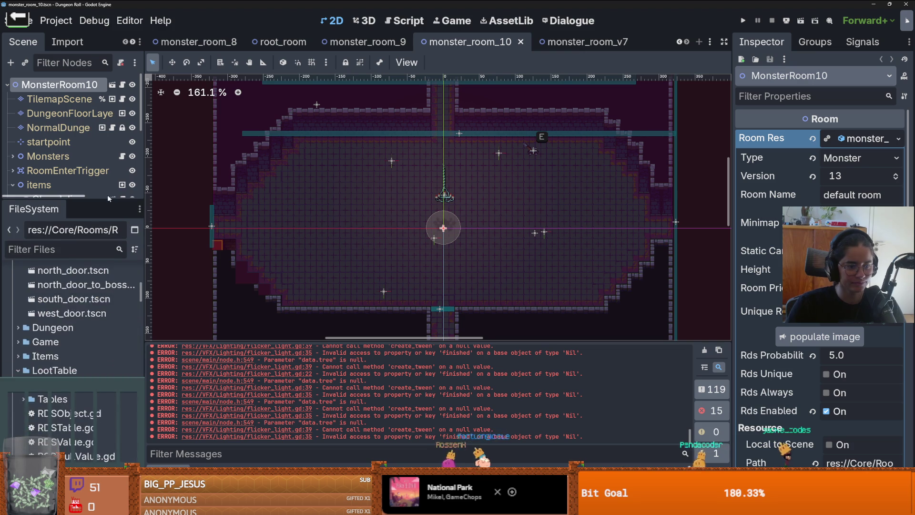
Step: Collapse addons and LootTable, expand Core, and toggle the RoomScenes and BossRooms folders
{"action": "scroll", "coordinate": [68, 329], "scroll_direction": "up", "scroll_amount": 8}
{"action": "left_click", "coordinate": [13, 300]}
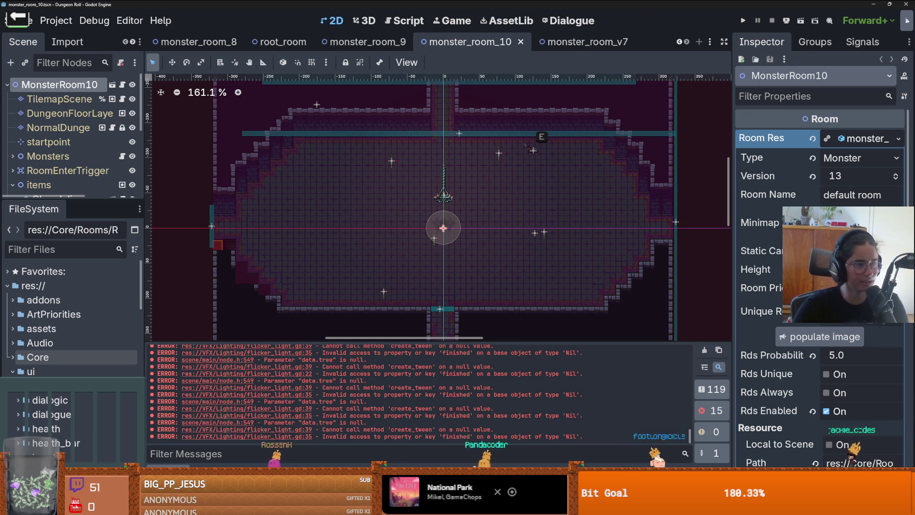
{"action": "left_click", "coordinate": [11, 358]}
{"action": "left_click", "coordinate": [11, 359]}
{"action": "left_click", "coordinate": [10, 361]}
{"action": "scroll", "coordinate": [12, 355], "scroll_direction": "down", "scroll_amount": 3}
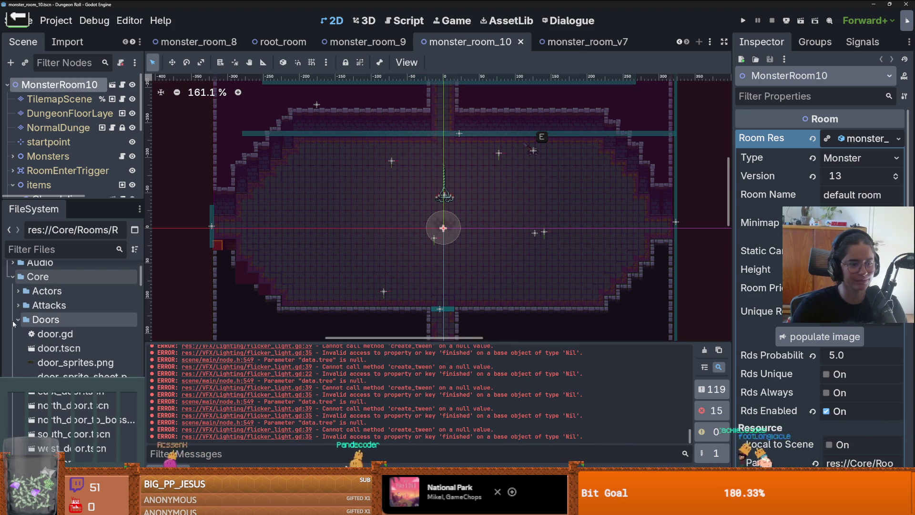
{"action": "left_click", "coordinate": [18, 349]}
{"action": "scroll", "coordinate": [29, 333], "scroll_direction": "down", "scroll_amount": 3}
{"action": "double_click", "coordinate": [45, 355]}
{"action": "double_click", "coordinate": [66, 339]}
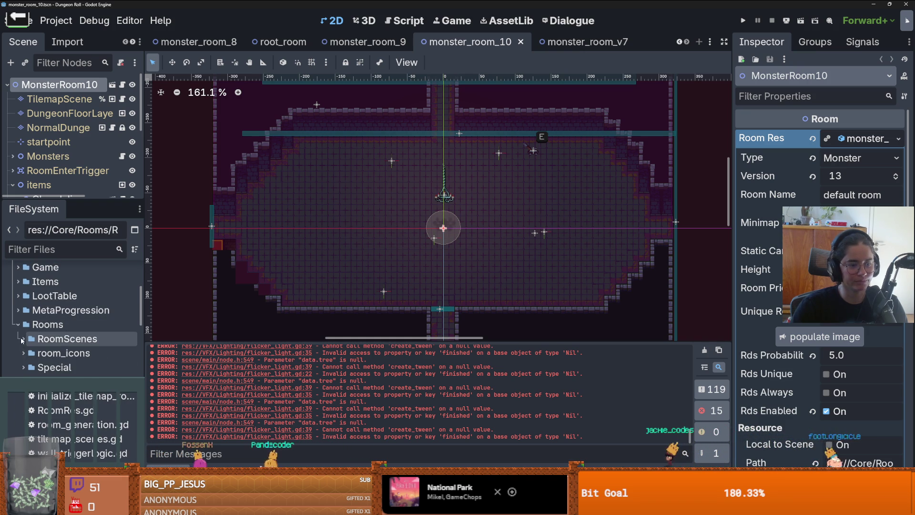
Step: Collapse and re-expand the Rooms folder, then expand RoomScenes to list room categories
{"action": "scroll", "coordinate": [34, 366], "scroll_direction": "down", "scroll_amount": 3}
{"action": "scroll", "coordinate": [34, 371], "scroll_direction": "down", "scroll_amount": 5}
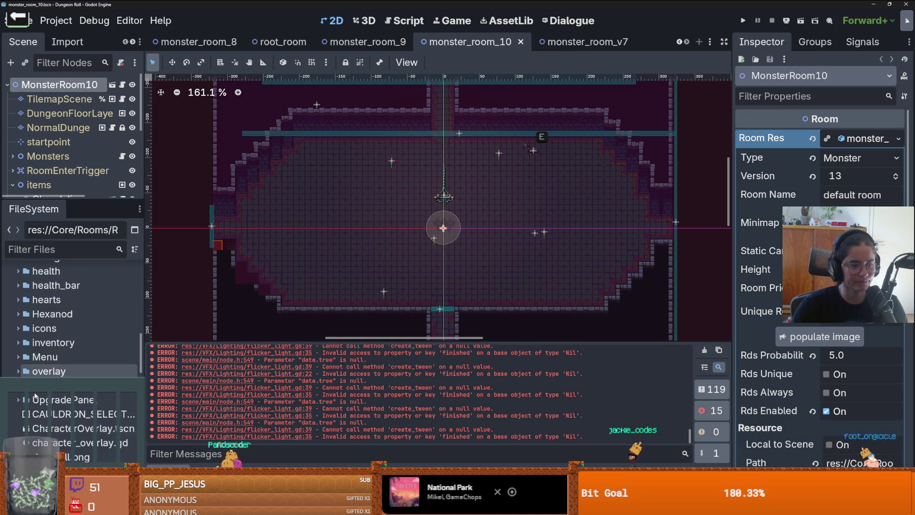
{"action": "scroll", "coordinate": [14, 343], "scroll_direction": "up", "scroll_amount": 4}
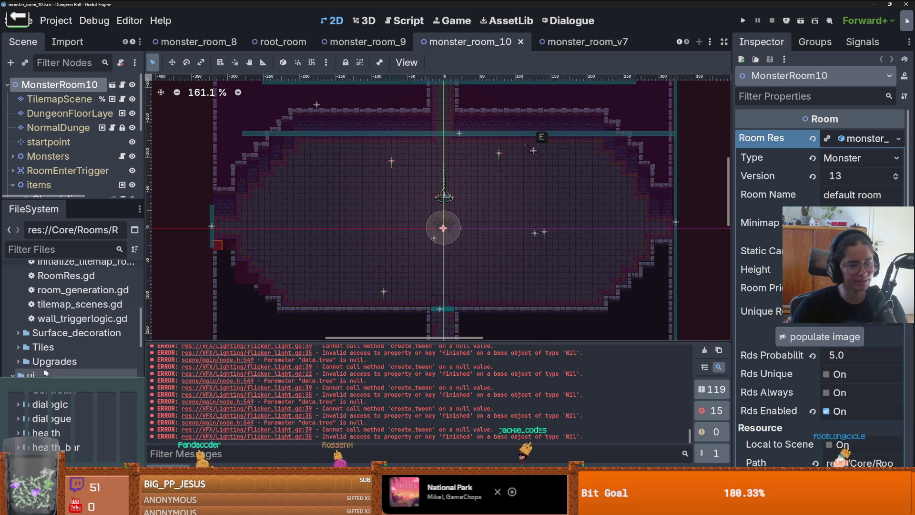
{"action": "scroll", "coordinate": [43, 351], "scroll_direction": "up", "scroll_amount": 3}
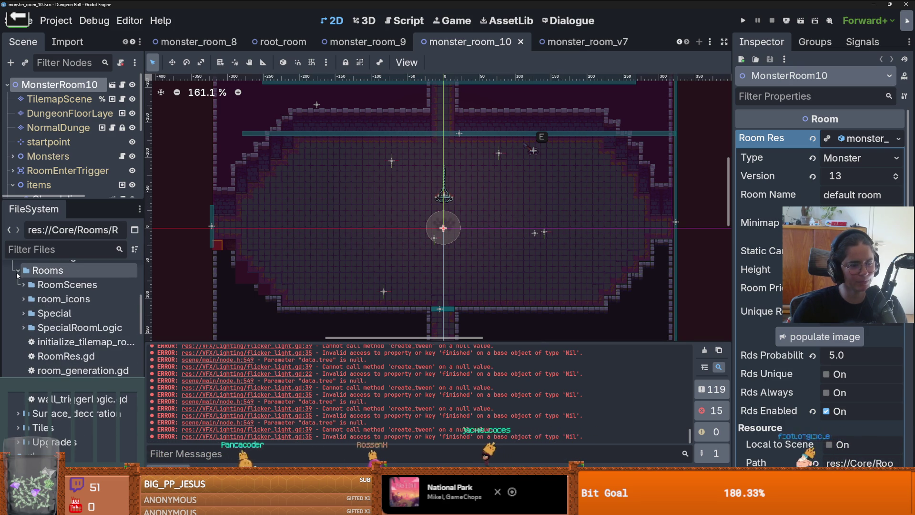
{"action": "left_click", "coordinate": [18, 270]}
{"action": "scroll", "coordinate": [21, 343], "scroll_direction": "up", "scroll_amount": 3}
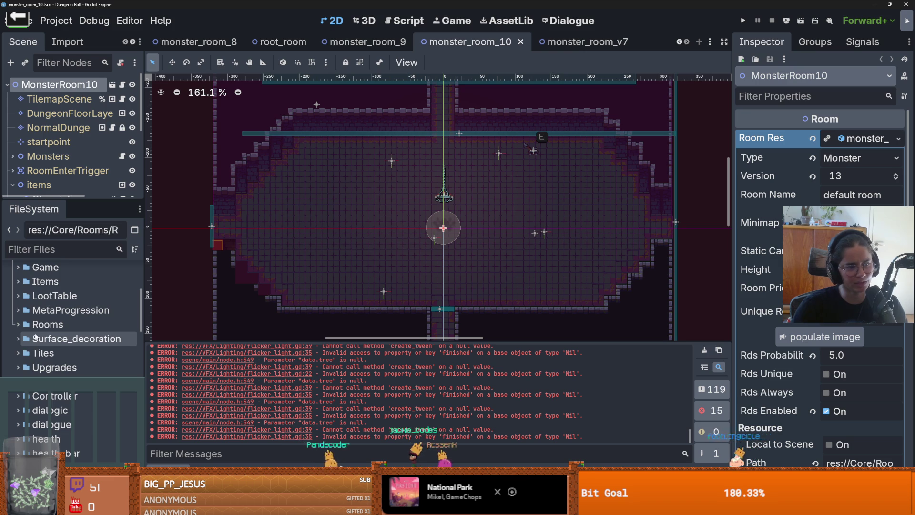
{"action": "scroll", "coordinate": [21, 339], "scroll_direction": "up", "scroll_amount": 5}
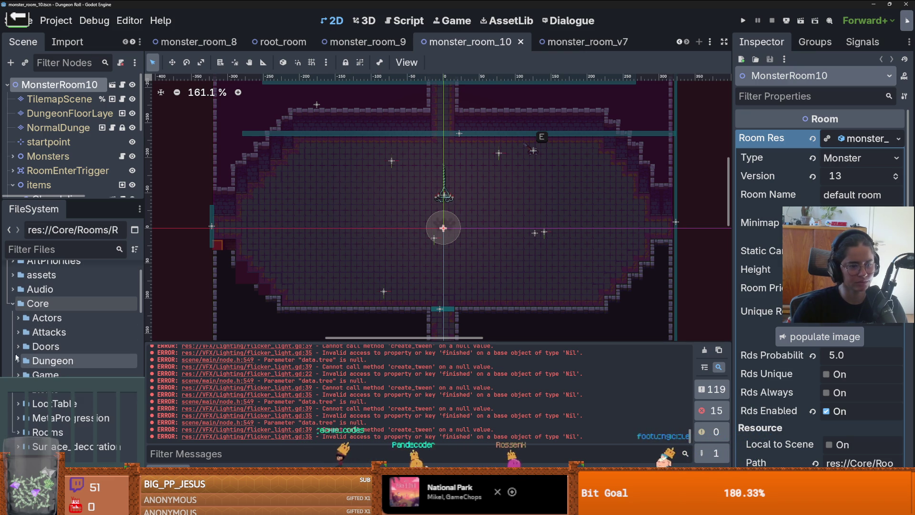
{"action": "scroll", "coordinate": [28, 353], "scroll_direction": "down", "scroll_amount": 2}
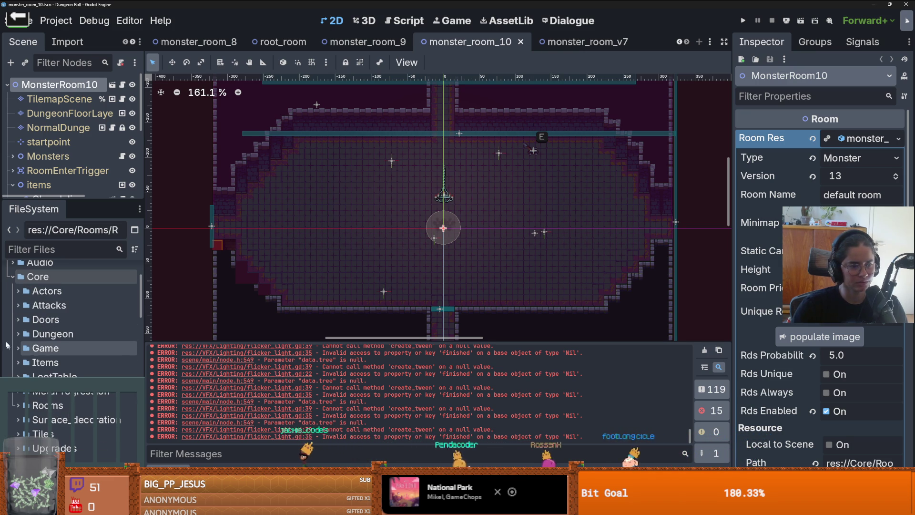
{"action": "left_click", "coordinate": [19, 406]}
{"action": "scroll", "coordinate": [19, 381], "scroll_direction": "down", "scroll_amount": 8}
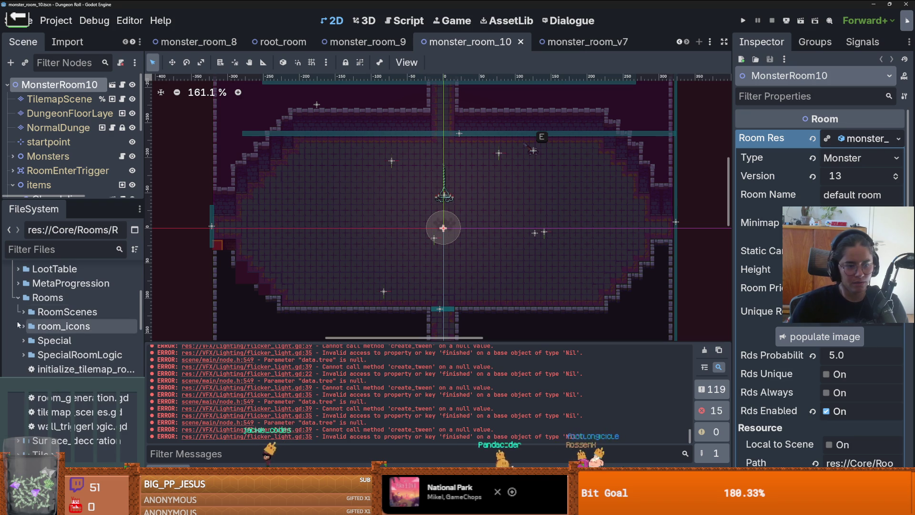
{"action": "left_click", "coordinate": [23, 311]}
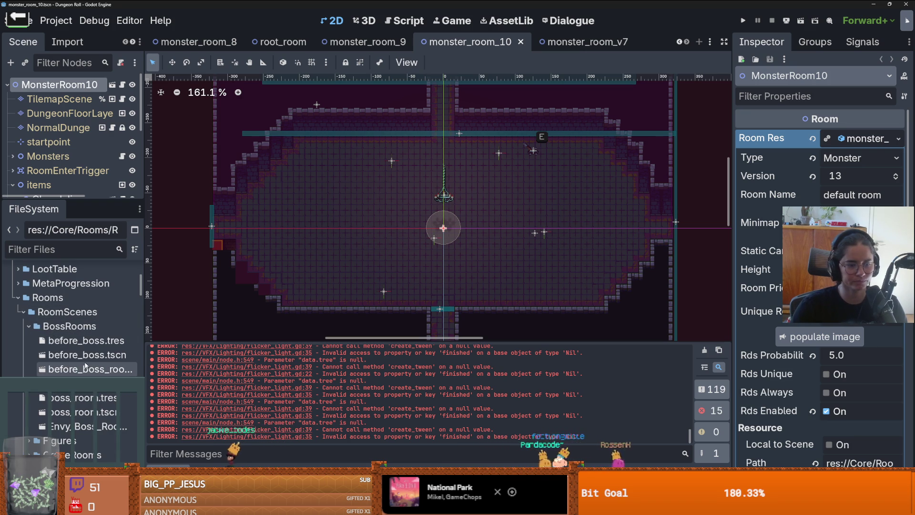
Step: Widen the dock, collapse BossRooms and MiscRooms, and open MonsterRooms/1's monster_roomv1 scene
{"action": "scroll", "coordinate": [40, 352], "scroll_direction": "down", "scroll_amount": 2}
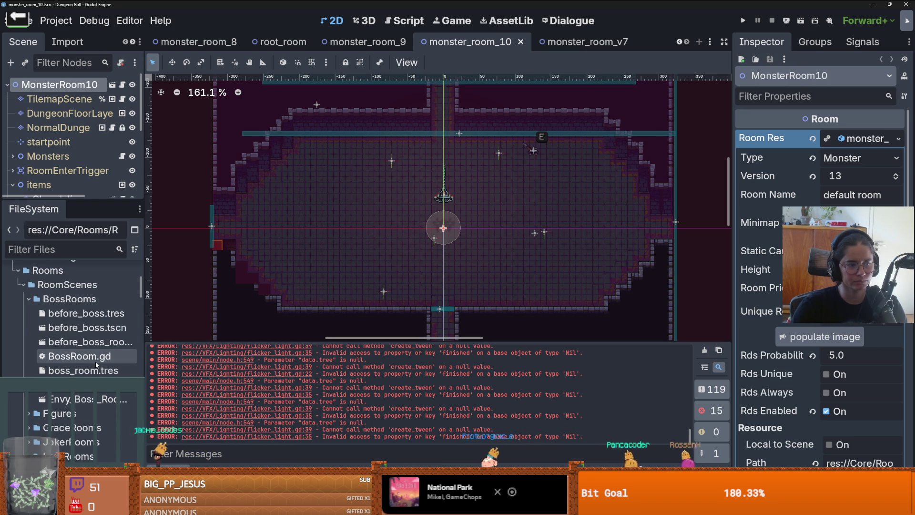
{"action": "scroll", "coordinate": [95, 364], "scroll_direction": "down", "scroll_amount": 2}
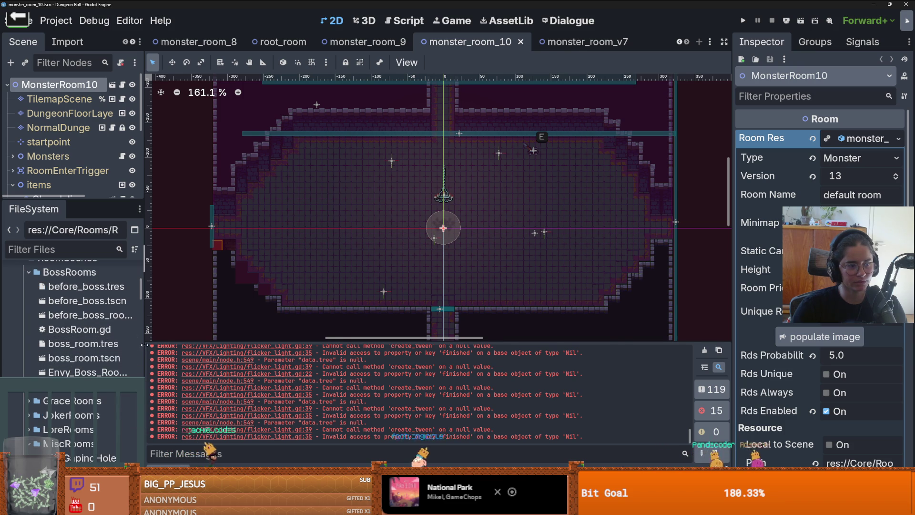
{"action": "left_click_drag", "start_coordinate": [142, 347], "coordinate": [171, 348]}
{"action": "scroll", "coordinate": [121, 353], "scroll_direction": "up", "scroll_amount": 2}
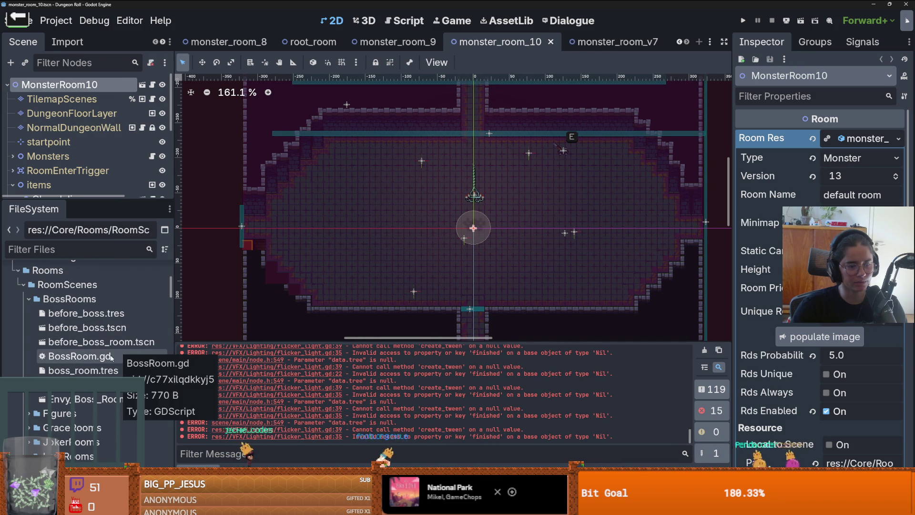
{"action": "left_click", "coordinate": [29, 298]}
{"action": "scroll", "coordinate": [84, 358], "scroll_direction": "down", "scroll_amount": 4}
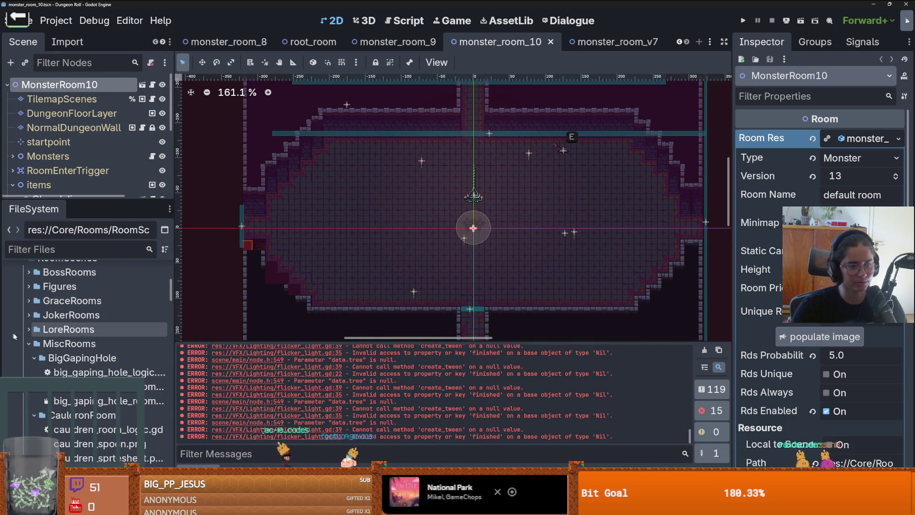
{"action": "left_click", "coordinate": [29, 316]}
{"action": "left_click", "coordinate": [51, 345]}
{"action": "double_click", "coordinate": [103, 374]}
Step: Zoom around the monster_roomv1 room and enlarge the scene tree panel
{"action": "scroll", "coordinate": [362, 286], "scroll_direction": "down", "scroll_amount": 4}
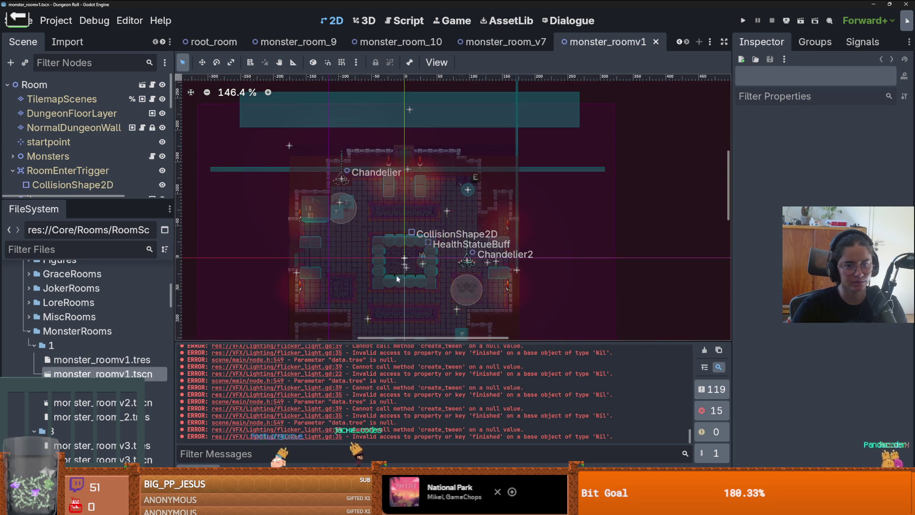
{"action": "scroll", "coordinate": [388, 240], "scroll_direction": "up", "scroll_amount": 3}
{"action": "scroll", "coordinate": [382, 257], "scroll_direction": "down", "scroll_amount": 9}
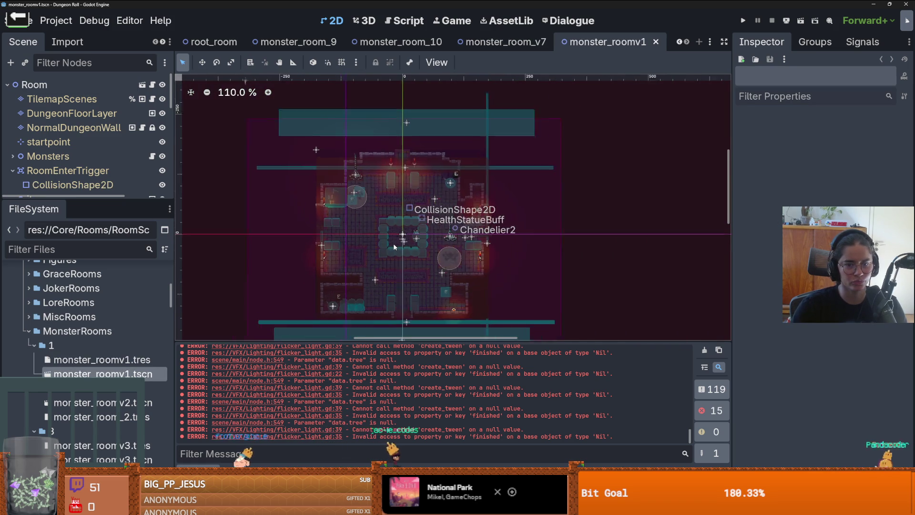
{"action": "scroll", "coordinate": [395, 224], "scroll_direction": "up", "scroll_amount": 7}
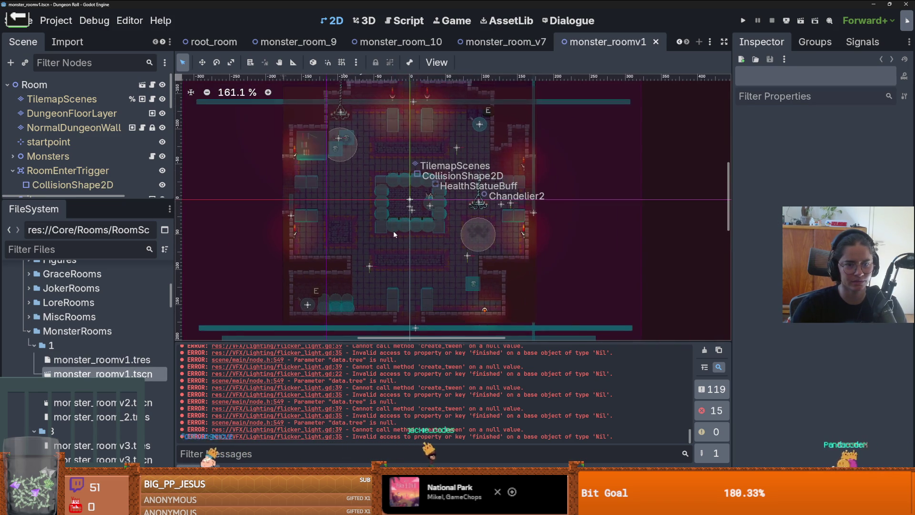
{"action": "scroll", "coordinate": [393, 231], "scroll_direction": "down", "scroll_amount": 1}
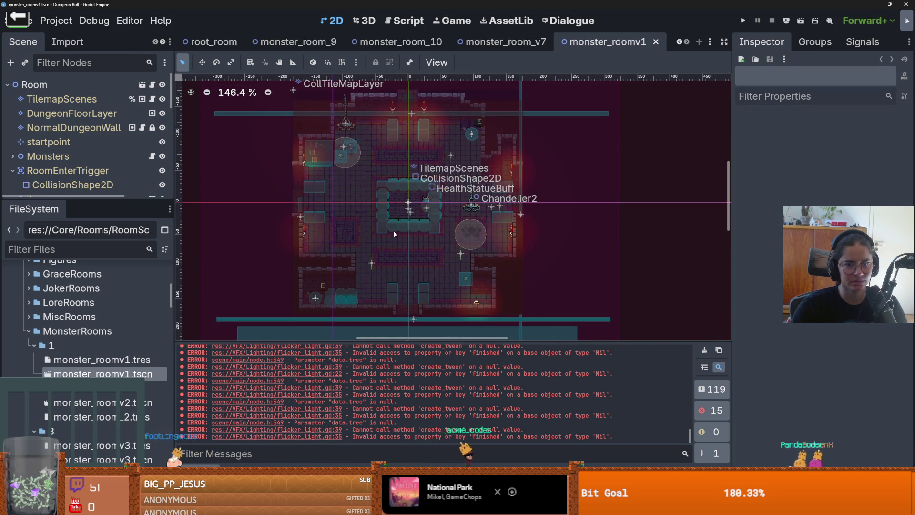
{"action": "scroll", "coordinate": [393, 233], "scroll_direction": "down", "scroll_amount": 6}
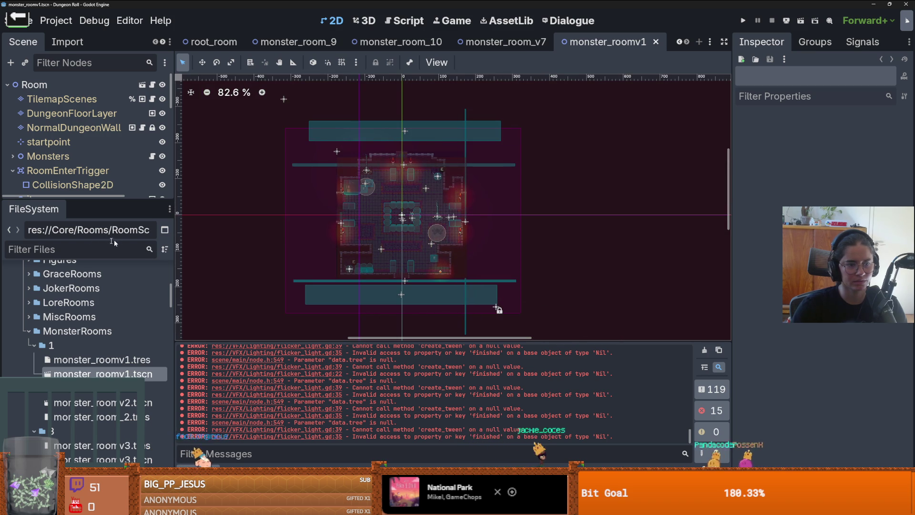
{"action": "mouse_move", "coordinate": [72, 199]}
{"action": "left_mouse_down"}
{"action": "mouse_move", "coordinate": [72, 415]}
{"action": "mouse_move", "coordinate": [72, 406]}
{"action": "left_mouse_up"}
Step: Collapse RoomEnterTrigger and items, then select NormalDungeonWallTileMapLayer for tile editing
{"action": "left_click", "coordinate": [13, 170]}
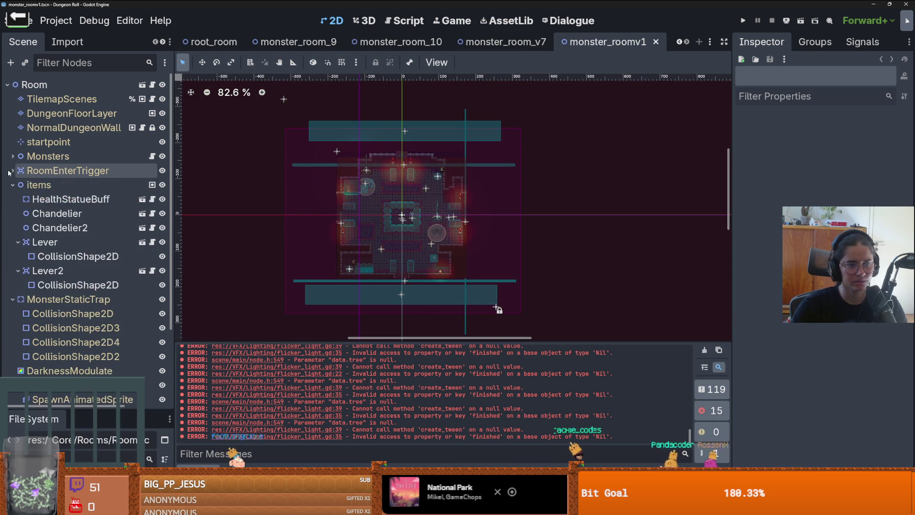
{"action": "left_click", "coordinate": [13, 184]}
{"action": "left_click", "coordinate": [77, 128]}
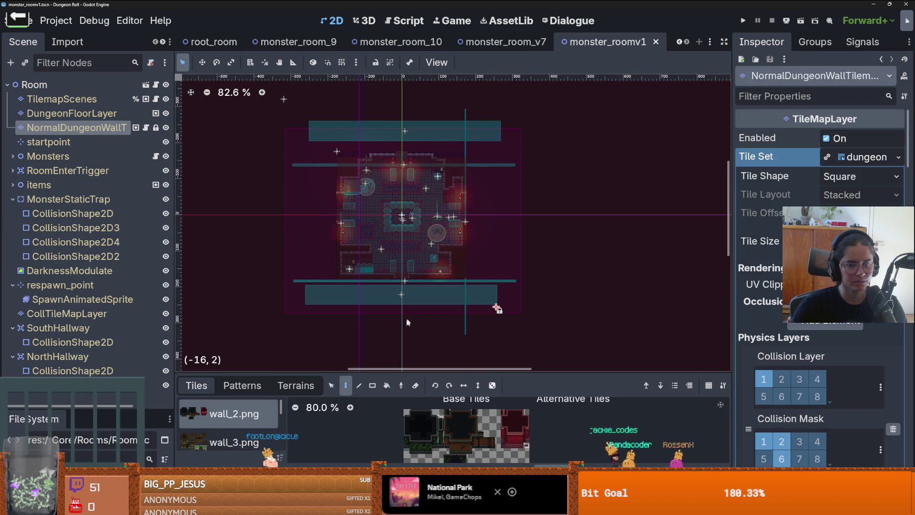
Step: Try a saved wall pattern on monster_roomv1, then undo back to the original smaller walls
{"action": "left_click", "coordinate": [295, 386]}
{"action": "left_click", "coordinate": [244, 388]}
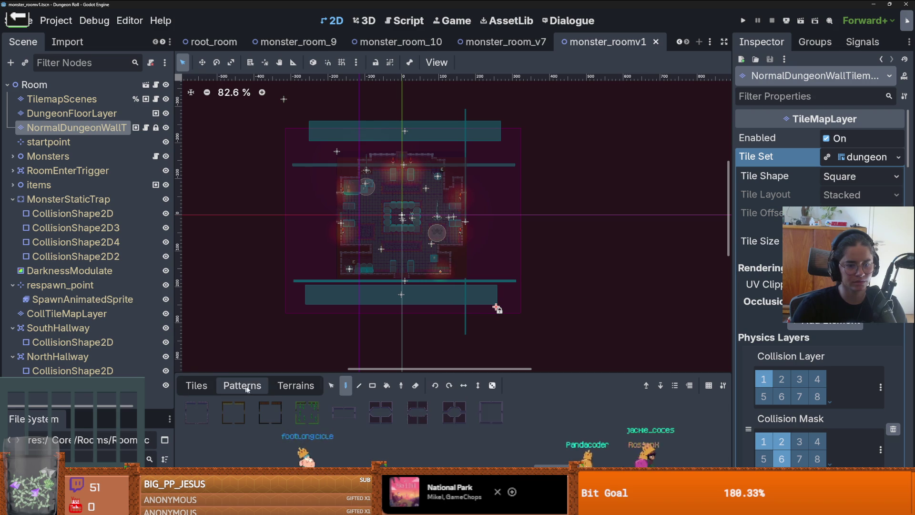
{"action": "left_click", "coordinate": [417, 412]}
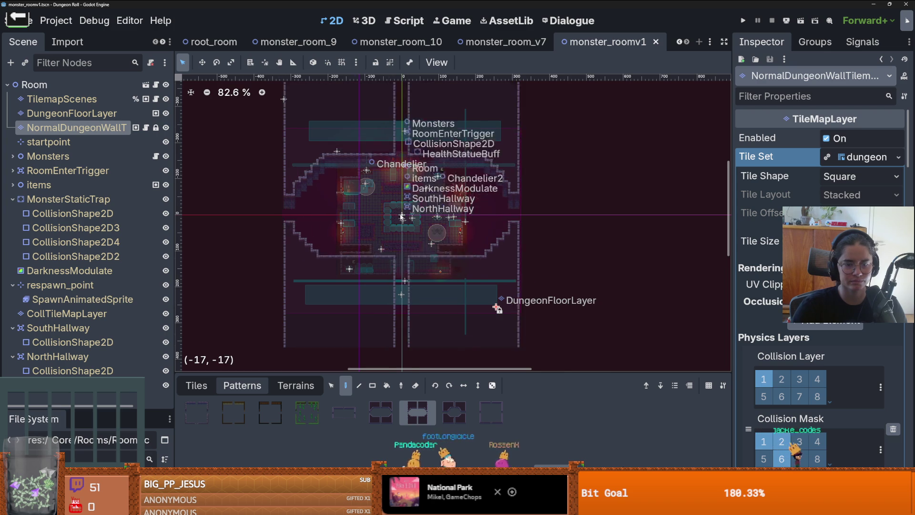
{"action": "scroll", "coordinate": [409, 231], "scroll_direction": "up", "scroll_amount": 6}
{"action": "key", "text": "ctrl+z"}
{"action": "key", "text": "ctrl+z"}
{"action": "key", "text": "ctrl+z"}
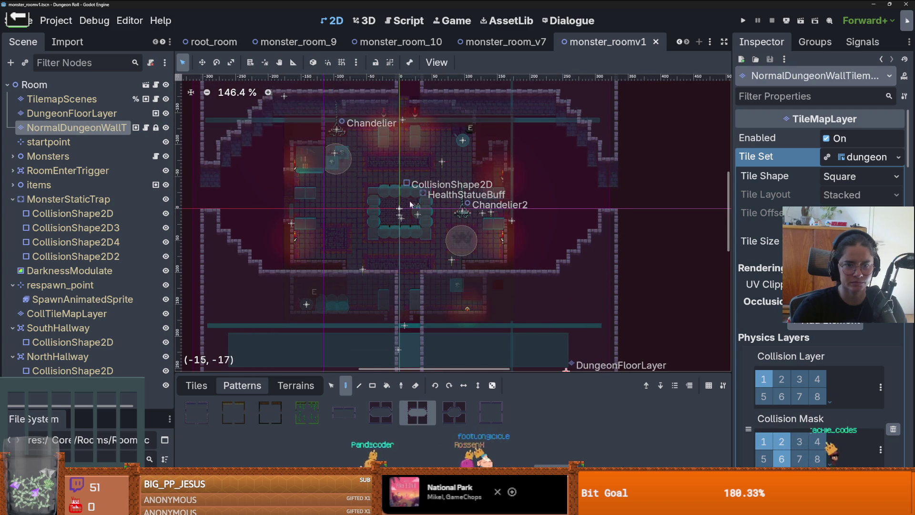
{"action": "key", "text": "ctrl+z"}
{"action": "key", "text": "ctrl+z"}
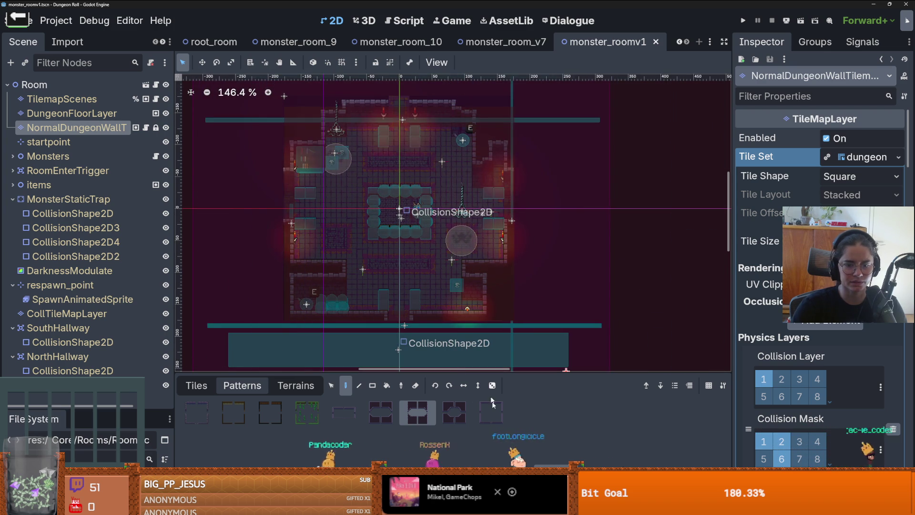
{"action": "left_click", "coordinate": [496, 419]}
{"action": "scroll", "coordinate": [424, 268], "scroll_direction": "down", "scroll_amount": 7}
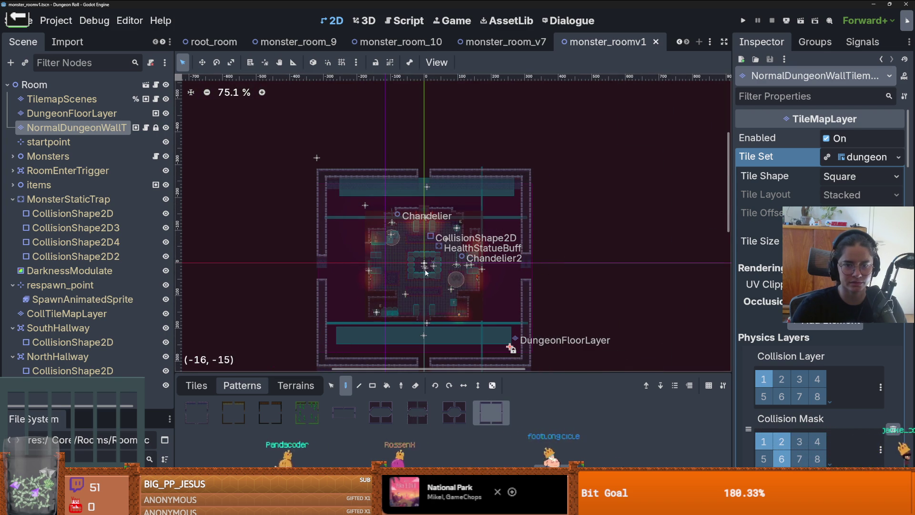
{"action": "scroll", "coordinate": [425, 272], "scroll_direction": "down", "scroll_amount": 3}
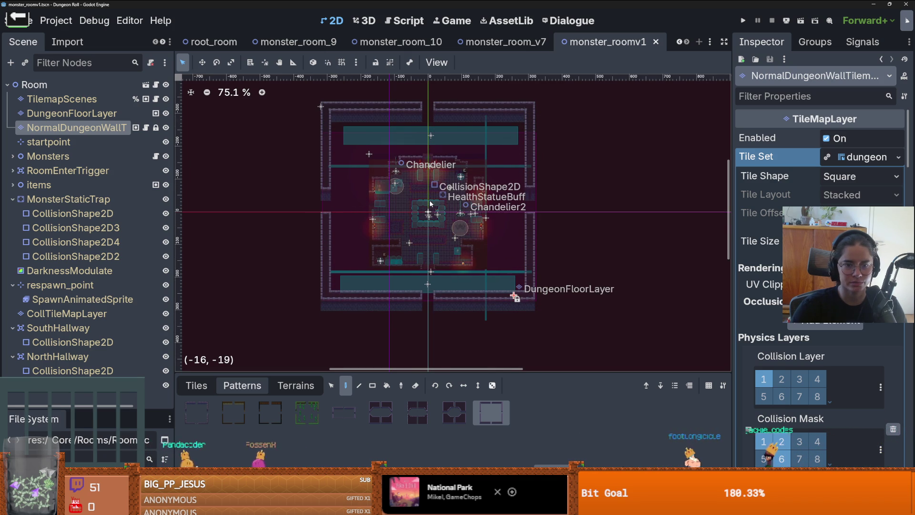
Step: Switch via monster_room_v7 to the monster_room_9 scene and select DungeonFloorLayer
{"action": "left_click", "coordinate": [500, 42]}
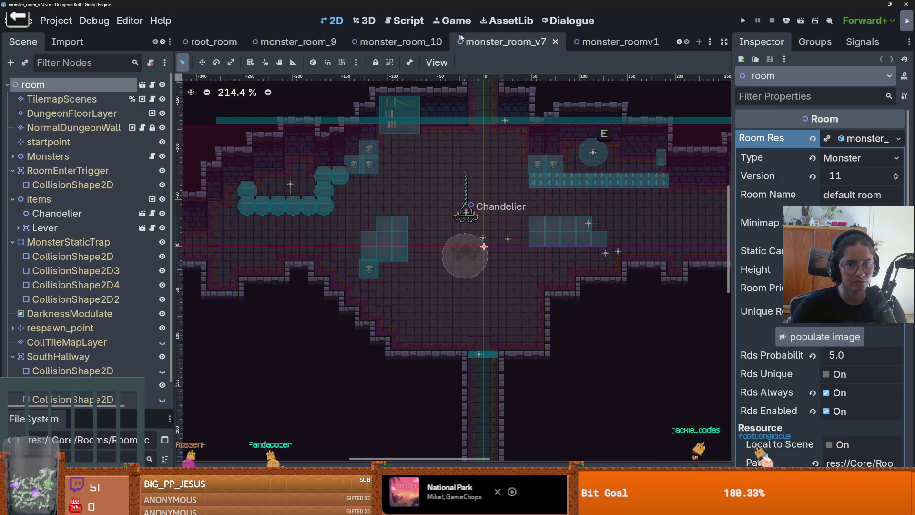
{"action": "left_click", "coordinate": [324, 44]}
{"action": "scroll", "coordinate": [405, 225], "scroll_direction": "down", "scroll_amount": 1}
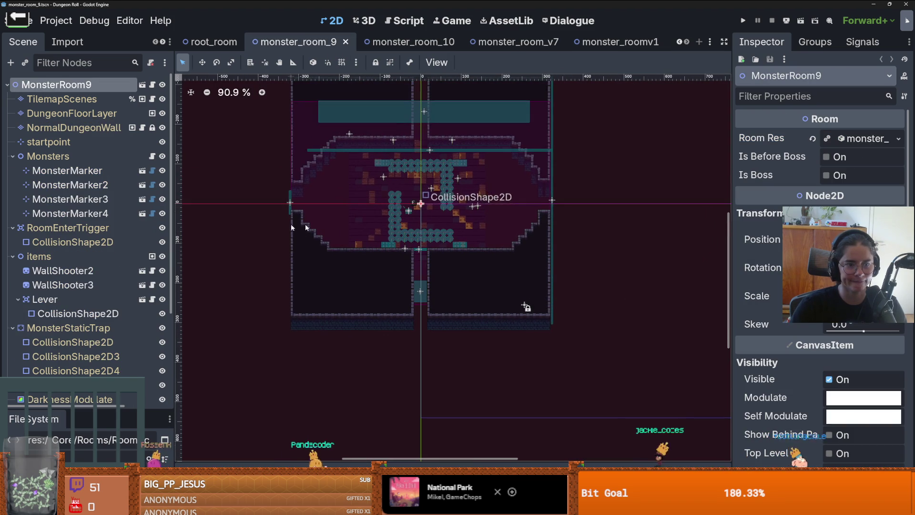
{"action": "left_click", "coordinate": [82, 116]}
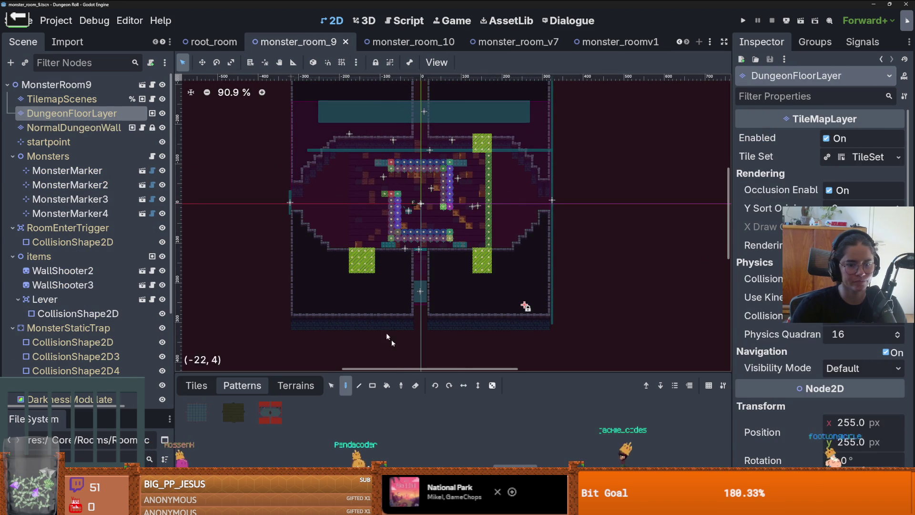
Step: Erase the coloured floor tiles inside monster_room_9's room with the Eraser
{"action": "left_click", "coordinate": [416, 386]}
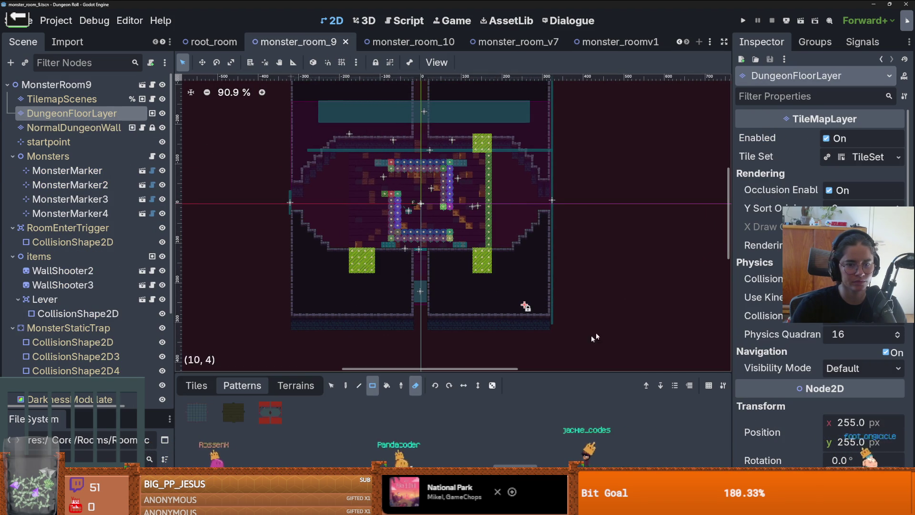
{"action": "left_click_drag", "start_coordinate": [524, 281], "coordinate": [310, 133]}
{"action": "scroll", "coordinate": [404, 238], "scroll_direction": "up", "scroll_amount": 3}
{"action": "scroll", "coordinate": [404, 240], "scroll_direction": "down", "scroll_amount": 1}
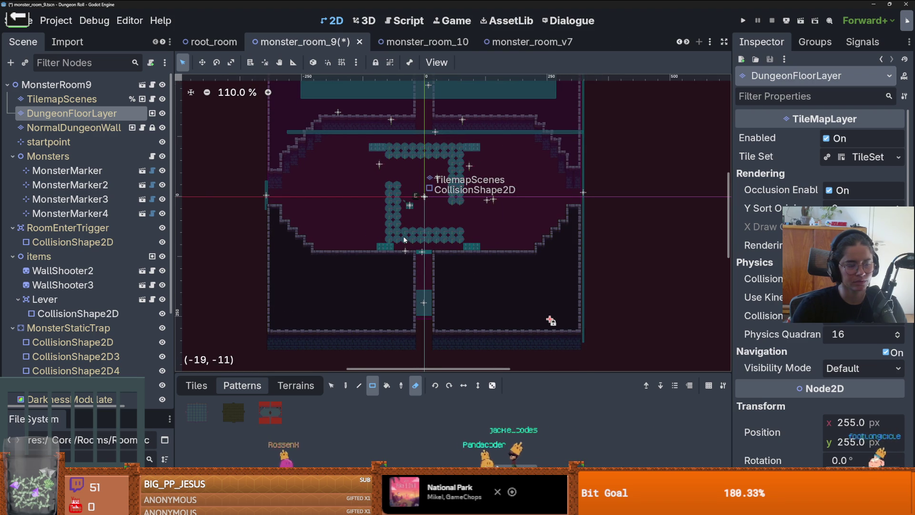
{"action": "scroll", "coordinate": [294, 186], "scroll_direction": "down", "scroll_amount": 2}
Step: Check the wall layer and TilemapScenes node, then save monster_room_9
{"action": "left_click", "coordinate": [73, 127]}
{"action": "scroll", "coordinate": [451, 234], "scroll_direction": "down", "scroll_amount": 3}
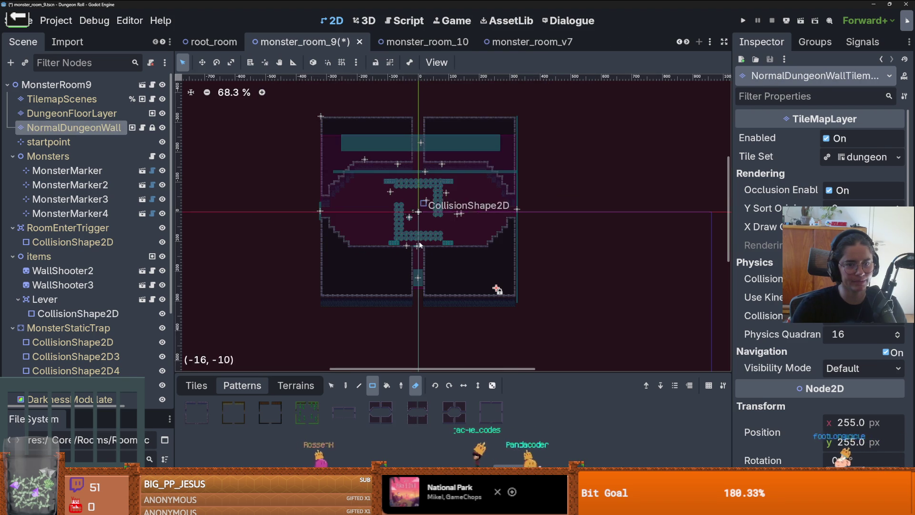
{"action": "left_click", "coordinate": [115, 98]}
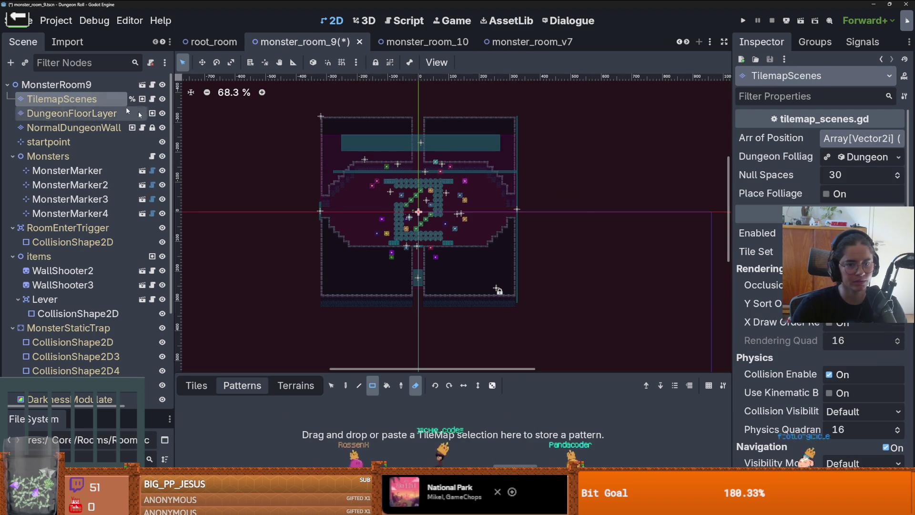
{"action": "scroll", "coordinate": [452, 230], "scroll_direction": "up", "scroll_amount": 4}
{"action": "scroll", "coordinate": [452, 229], "scroll_direction": "down", "scroll_amount": 3}
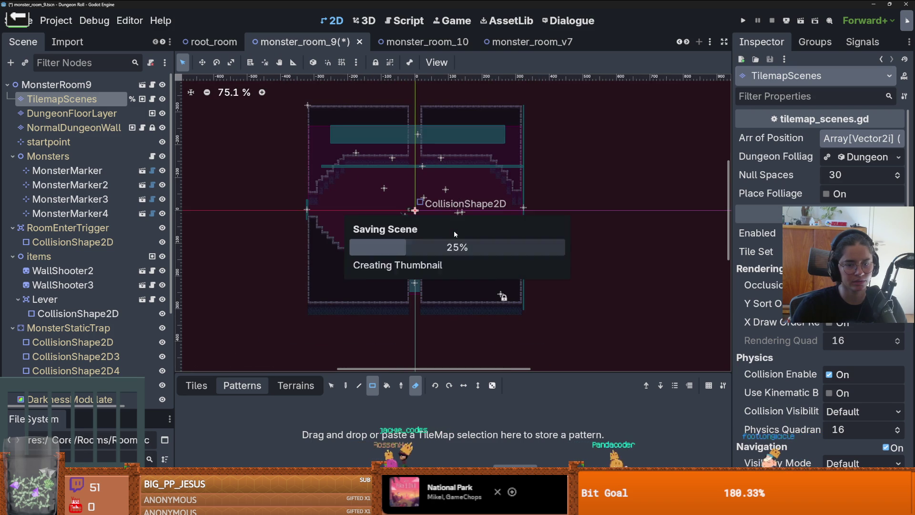
{"action": "key", "text": "ctrl+s"}
{"action": "scroll", "coordinate": [416, 247], "scroll_direction": "up", "scroll_amount": 1}
{"action": "left_click", "coordinate": [108, 113]}
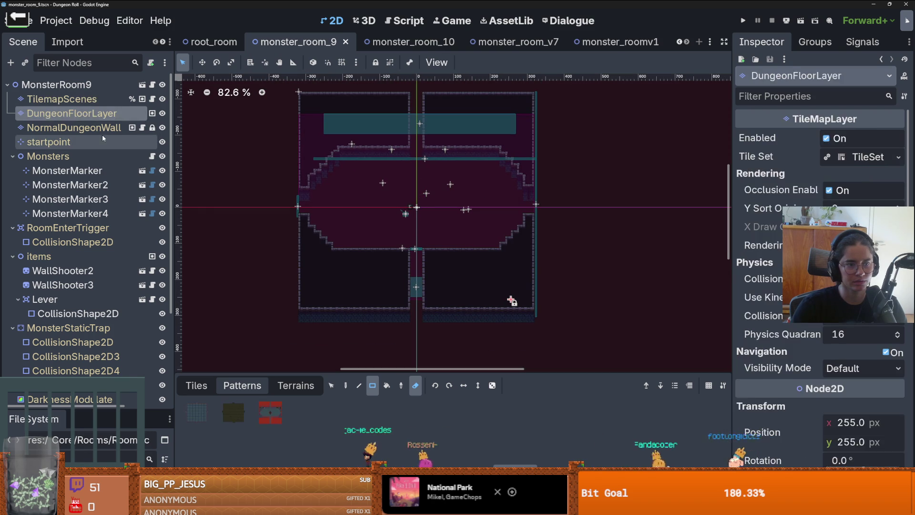
Step: Stamp the red floor pattern across monster_room_9's room on DungeonFloorLayer
{"action": "left_click", "coordinate": [102, 128]}
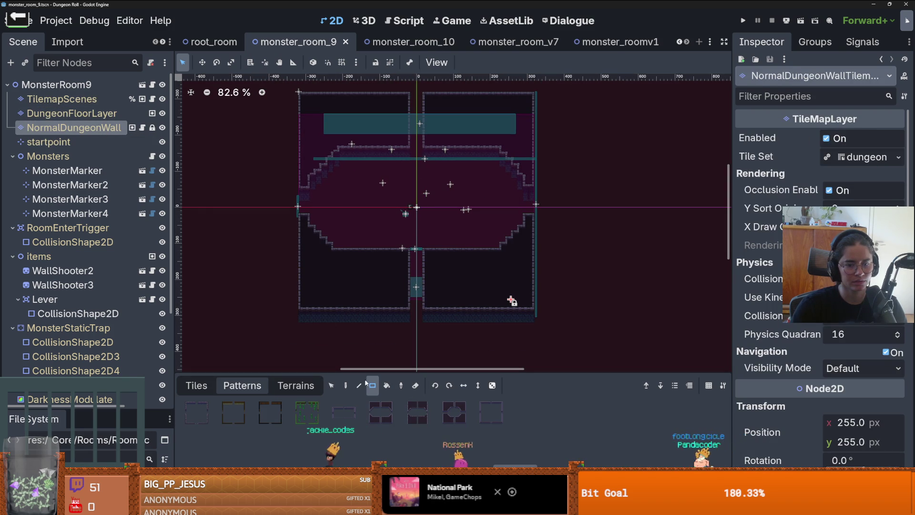
{"action": "left_click", "coordinate": [491, 413]}
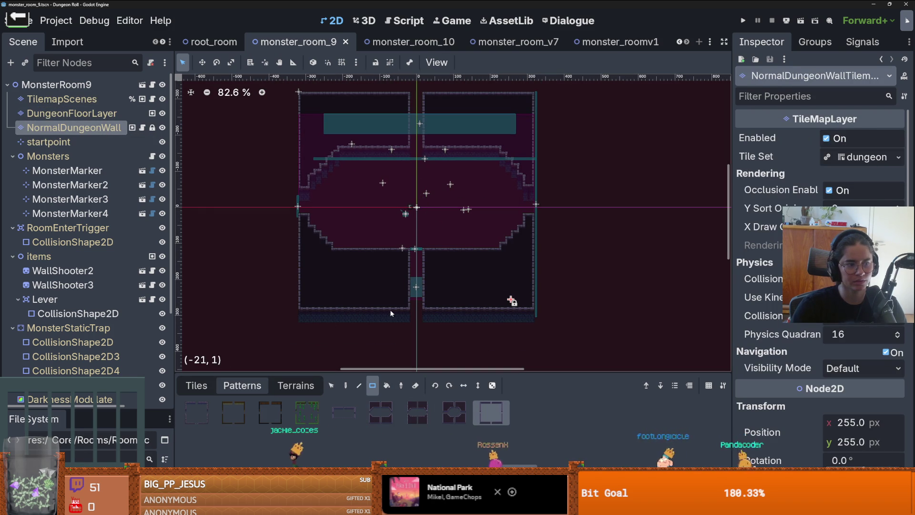
{"action": "left_click", "coordinate": [95, 113]}
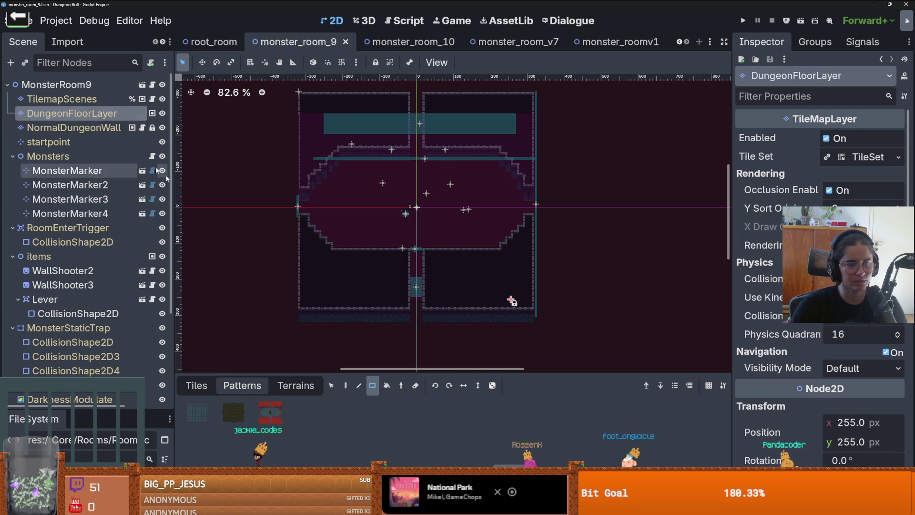
{"action": "left_click", "coordinate": [271, 411]}
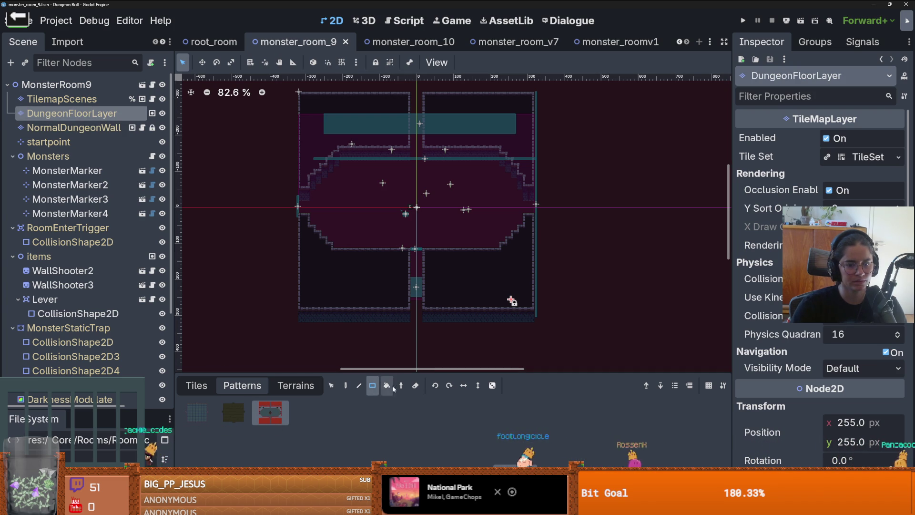
{"action": "left_click", "coordinate": [347, 386]}
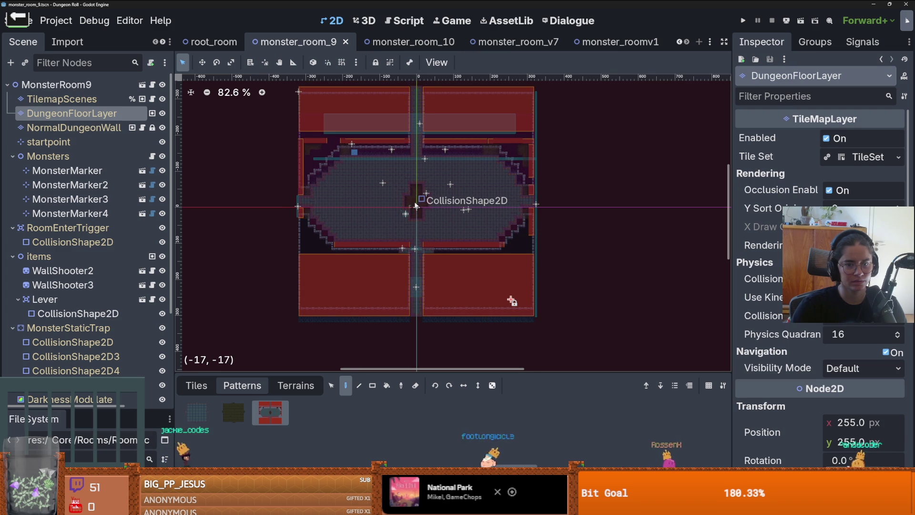
{"action": "scroll", "coordinate": [417, 207], "scroll_direction": "down", "scroll_amount": 1}
{"action": "right_click", "coordinate": [416, 210], "text": "alt"}
{"action": "scroll", "coordinate": [417, 210], "scroll_direction": "up", "scroll_amount": 1}
{"action": "left_click", "coordinate": [695, 265]}
Step: Reselect the wall layer and list its terrains: new_walls, hideout_walls and DesertWalls
{"action": "scroll", "coordinate": [695, 266], "scroll_direction": "up", "scroll_amount": 1}
{"action": "scroll", "coordinate": [572, 238], "scroll_direction": "down", "scroll_amount": 3}
{"action": "left_click", "coordinate": [74, 128]}
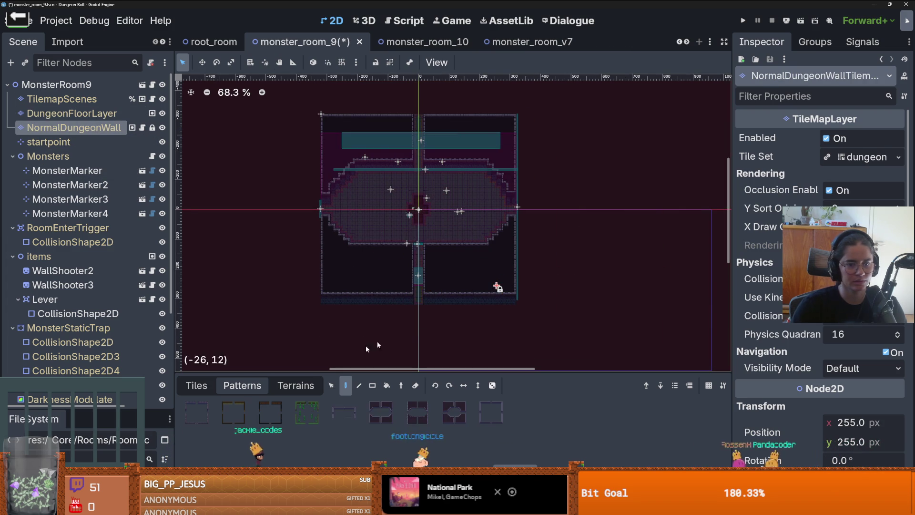
{"action": "left_click", "coordinate": [484, 417]}
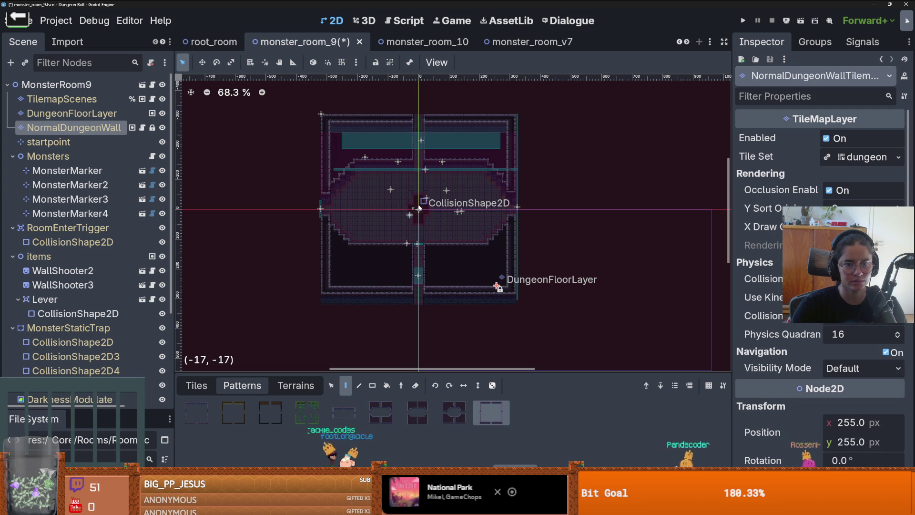
{"action": "scroll", "coordinate": [418, 209], "scroll_direction": "up", "scroll_amount": 2}
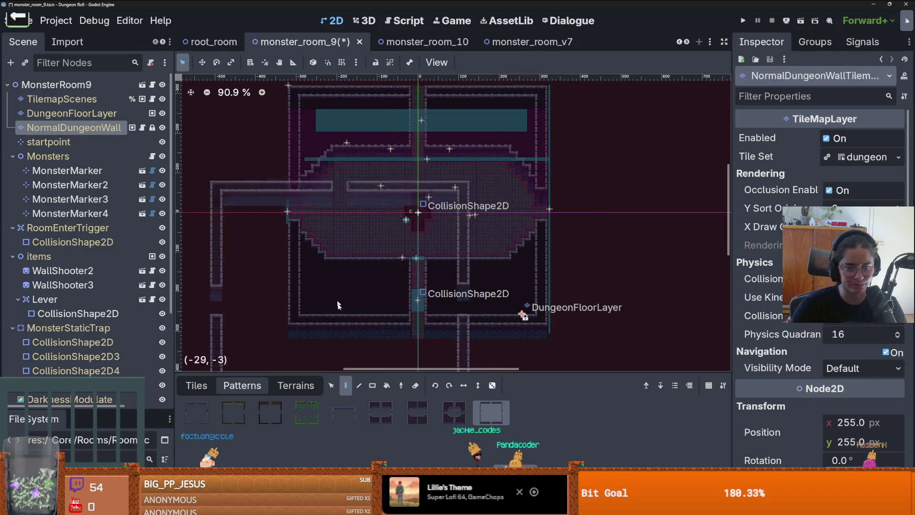
{"action": "left_click", "coordinate": [96, 114]}
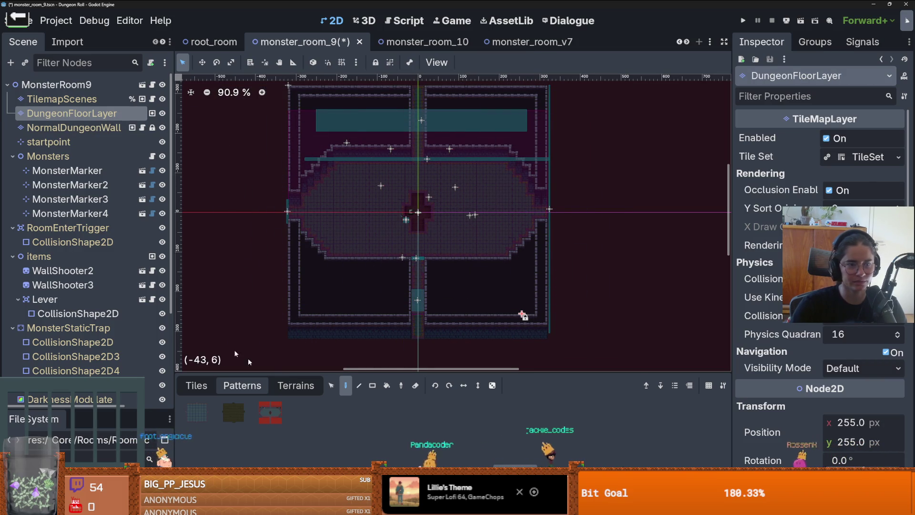
{"action": "left_click", "coordinate": [123, 132]}
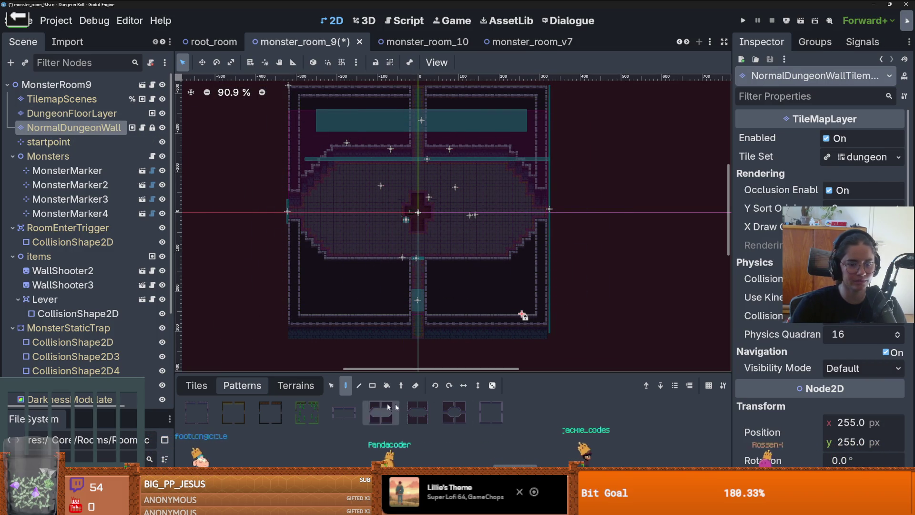
{"action": "left_click", "coordinate": [295, 385]}
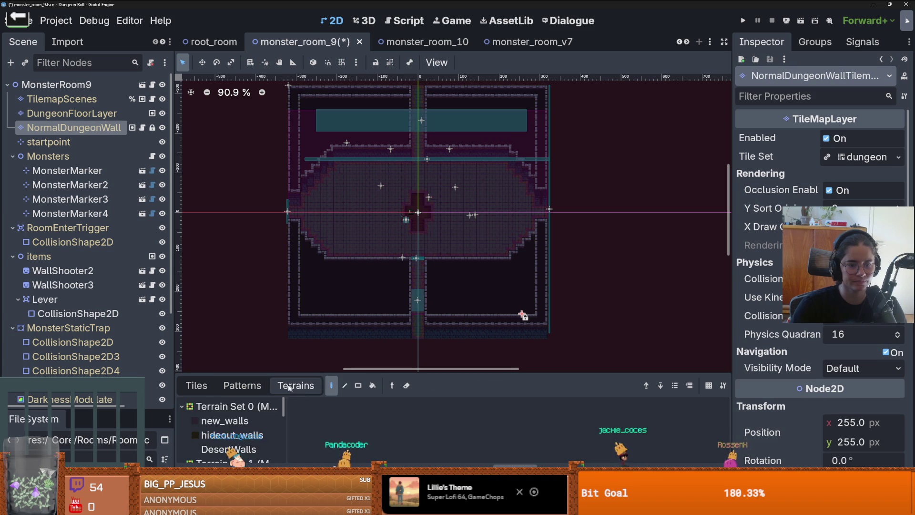
Step: Fill the room area with new_walls terrain using a rectangle
{"action": "left_click", "coordinate": [224, 420]}
{"action": "mouse_move", "coordinate": [531, 312]}
{"action": "left_mouse_down"}
{"action": "mouse_move", "coordinate": [305, 107]}
{"action": "mouse_move", "coordinate": [476, 107]}
{"action": "mouse_move", "coordinate": [577, 142]}
{"action": "left_mouse_up"}
{"action": "scroll", "coordinate": [306, 107], "scroll_direction": "up", "scroll_amount": 3}
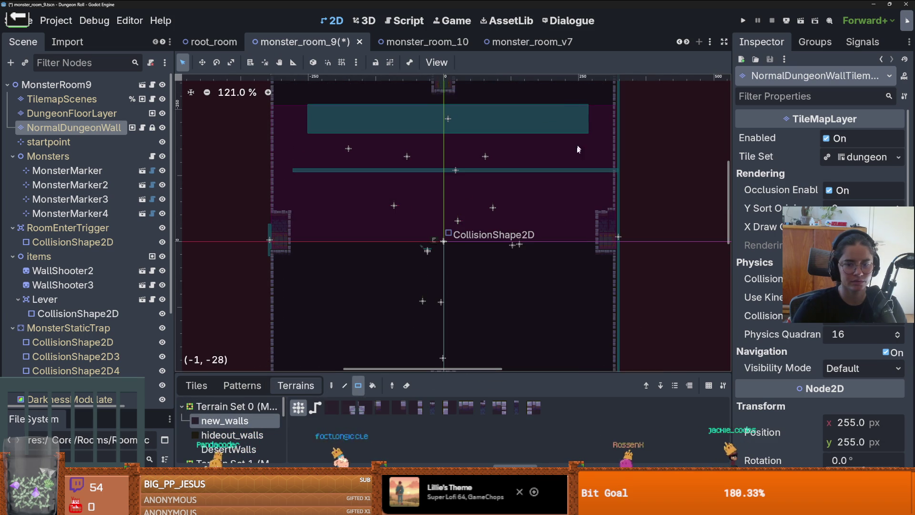
{"action": "scroll", "coordinate": [553, 181], "scroll_direction": "down", "scroll_amount": 8}
{"action": "scroll", "coordinate": [553, 181], "scroll_direction": "up", "scroll_amount": 3}
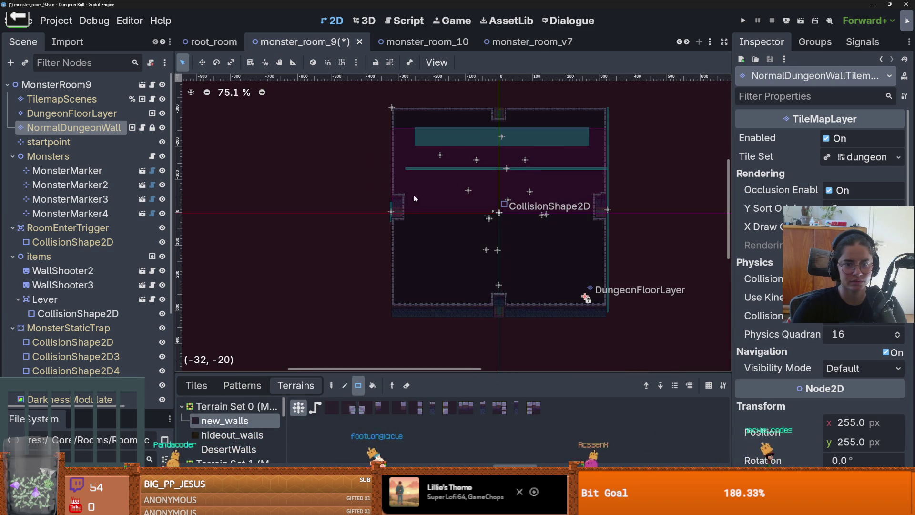
{"action": "scroll", "coordinate": [458, 233], "scroll_direction": "up", "scroll_amount": 3}
Step: Erase the excess wall terrain from the lower and upper room areas
{"action": "key", "text": "e"}
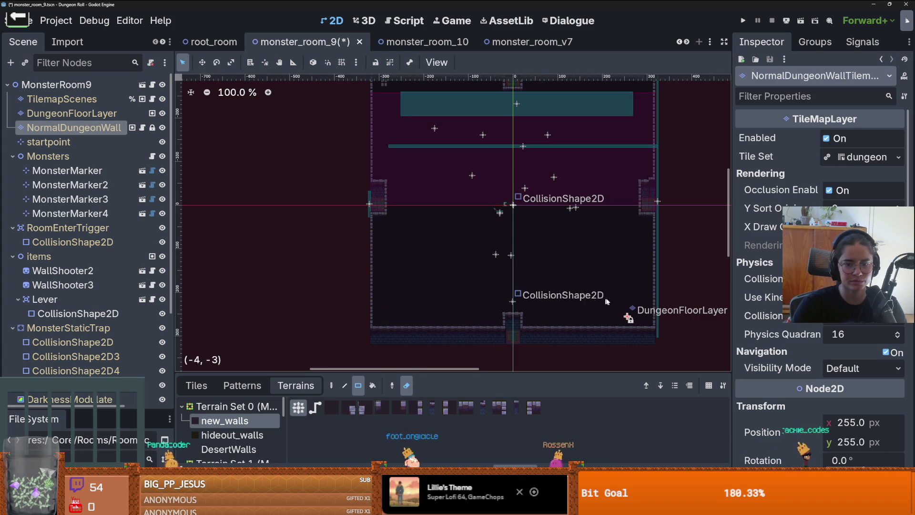
{"action": "mouse_move", "coordinate": [634, 316]}
{"action": "left_mouse_down"}
{"action": "mouse_move", "coordinate": [486, 199]}
{"action": "mouse_move", "coordinate": [545, 260]}
{"action": "left_mouse_up"}
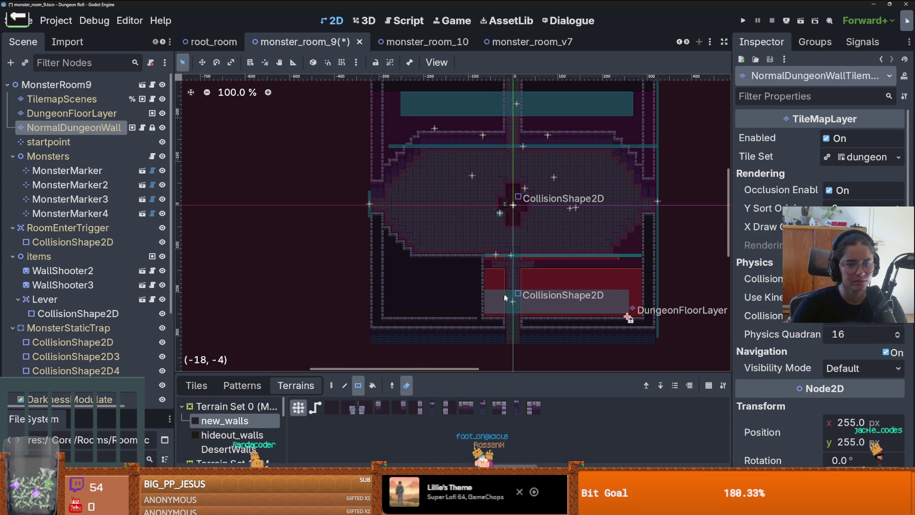
{"action": "left_click_drag", "start_coordinate": [490, 315], "coordinate": [386, 196]}
{"action": "scroll", "coordinate": [377, 224], "scroll_direction": "up", "scroll_amount": 3}
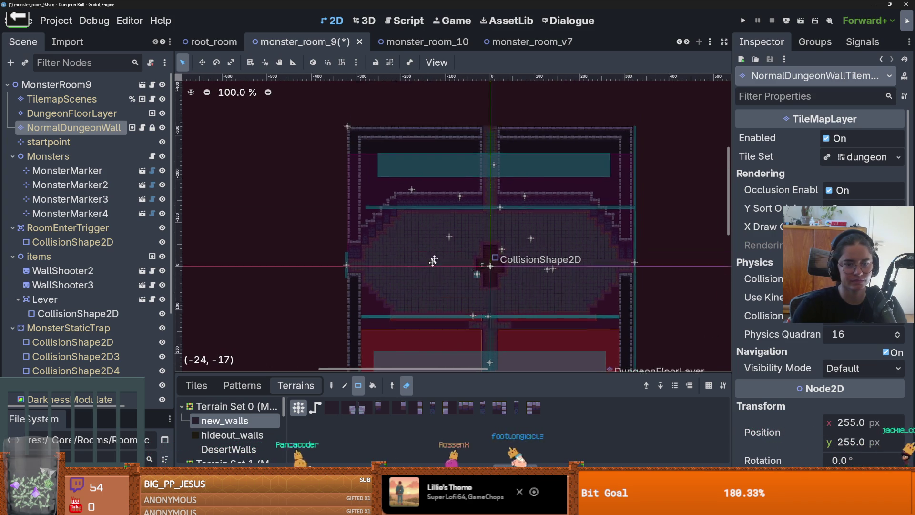
{"action": "mouse_move", "coordinate": [361, 249]}
{"action": "left_mouse_down"}
{"action": "mouse_move", "coordinate": [381, 166]}
{"action": "mouse_move", "coordinate": [604, 151]}
{"action": "mouse_move", "coordinate": [610, 159]}
{"action": "left_mouse_up"}
{"action": "scroll", "coordinate": [605, 327], "scroll_direction": "down", "scroll_amount": 3}
{"action": "scroll", "coordinate": [634, 348], "scroll_direction": "up", "scroll_amount": 4}
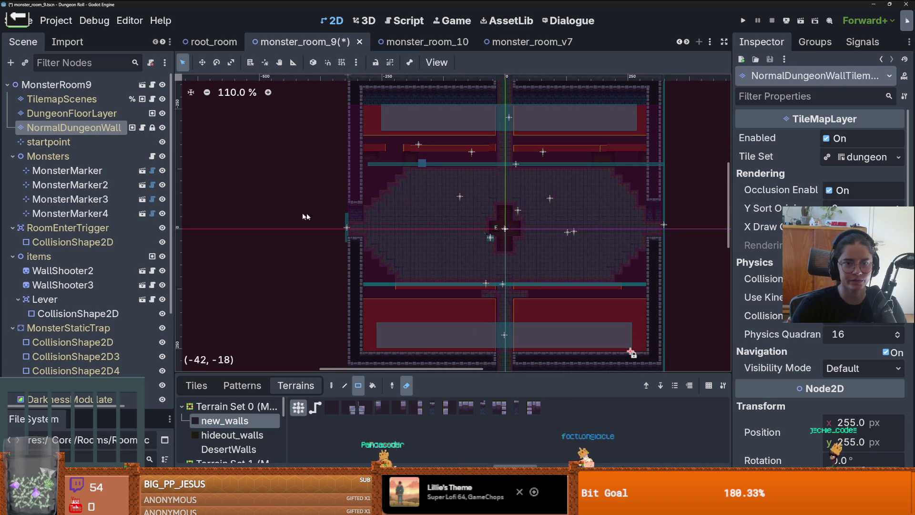
Step: Draw a small new_walls block at the room centre and save monster_room_9
{"action": "left_click", "coordinate": [241, 422]}
{"action": "scroll", "coordinate": [507, 257], "scroll_direction": "up", "scroll_amount": 5}
{"action": "scroll", "coordinate": [510, 259], "scroll_direction": "up", "scroll_amount": 1}
{"action": "mouse_move", "coordinate": [497, 185]}
{"action": "left_mouse_down"}
{"action": "mouse_move", "coordinate": [513, 245]}
{"action": "mouse_move", "coordinate": [485, 220]}
{"action": "left_mouse_up"}
{"action": "scroll", "coordinate": [515, 257], "scroll_direction": "down", "scroll_amount": 2}
{"action": "scroll", "coordinate": [516, 261], "scroll_direction": "up", "scroll_amount": 3}
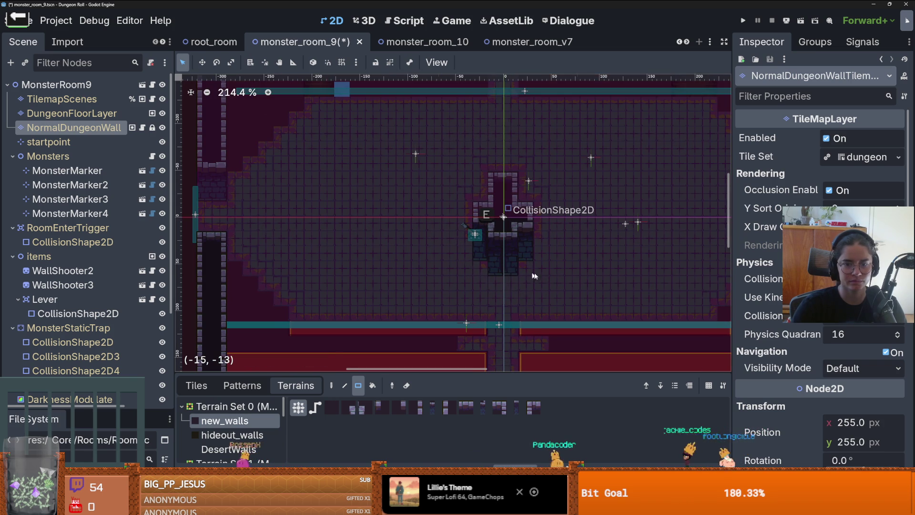
{"action": "scroll", "coordinate": [519, 269], "scroll_direction": "up", "scroll_amount": 2}
{"action": "scroll", "coordinate": [510, 219], "scroll_direction": "down", "scroll_amount": 1}
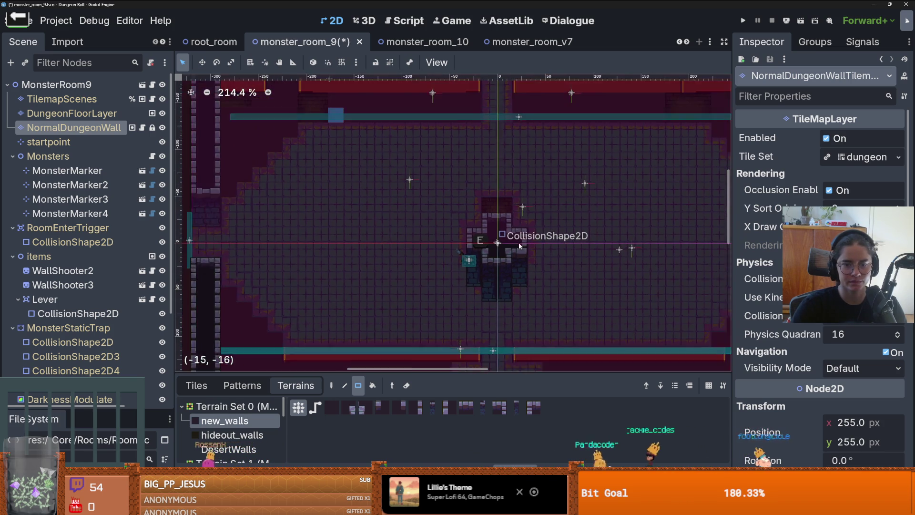
{"action": "scroll", "coordinate": [513, 237], "scroll_direction": "up", "scroll_amount": 2}
{"action": "scroll", "coordinate": [501, 215], "scroll_direction": "down", "scroll_amount": 1}
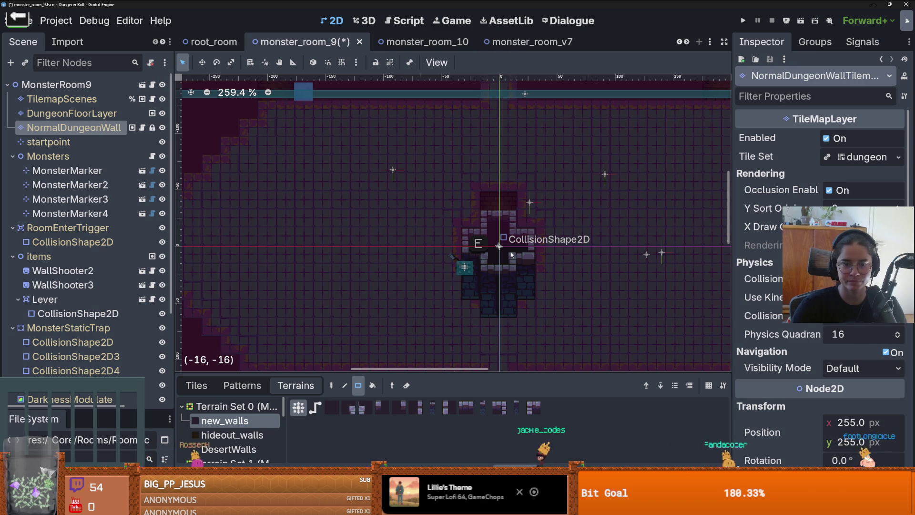
{"action": "scroll", "coordinate": [509, 261], "scroll_direction": "down", "scroll_amount": 1}
{"action": "key", "text": "ctrl+s"}
{"action": "scroll", "coordinate": [476, 229], "scroll_direction": "down", "scroll_amount": 5}
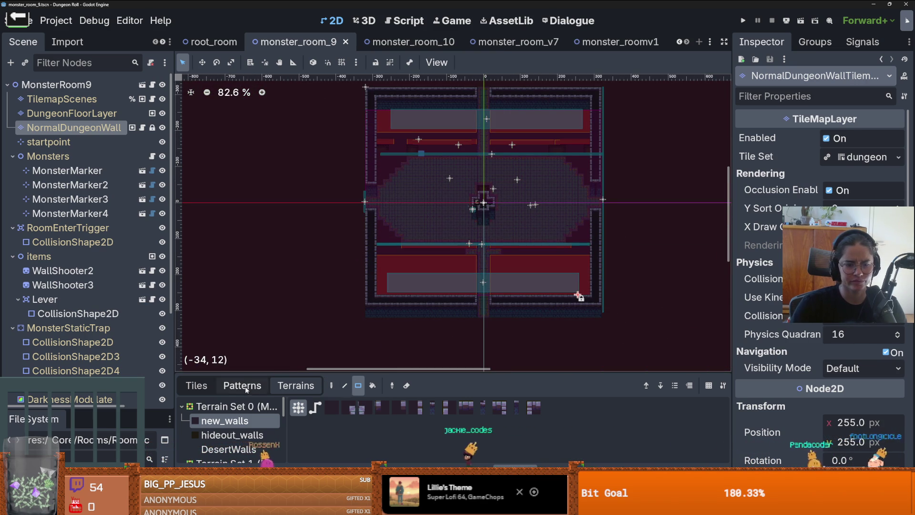
{"action": "left_click", "coordinate": [208, 392]}
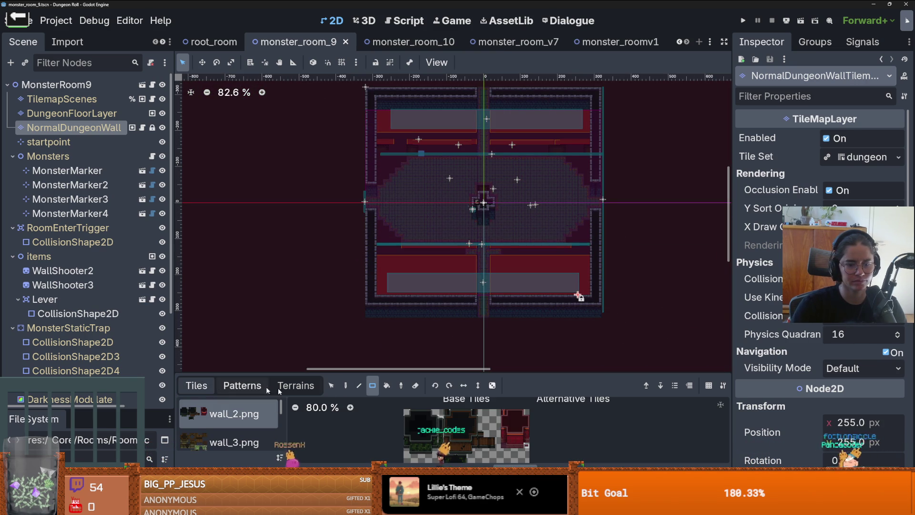
Step: Bring up the wall layer's stored tile patterns in the TileMap panel
{"action": "left_click", "coordinate": [330, 385]}
{"action": "scroll", "coordinate": [528, 269], "scroll_direction": "down", "scroll_amount": 2}
{"action": "scroll", "coordinate": [530, 224], "scroll_direction": "up", "scroll_amount": 1}
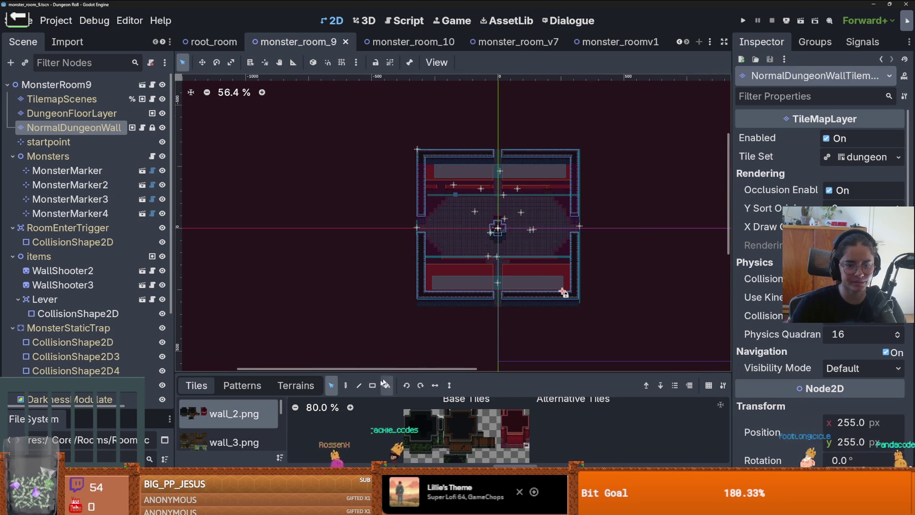
{"action": "left_click", "coordinate": [295, 385]}
{"action": "left_click", "coordinate": [242, 386]}
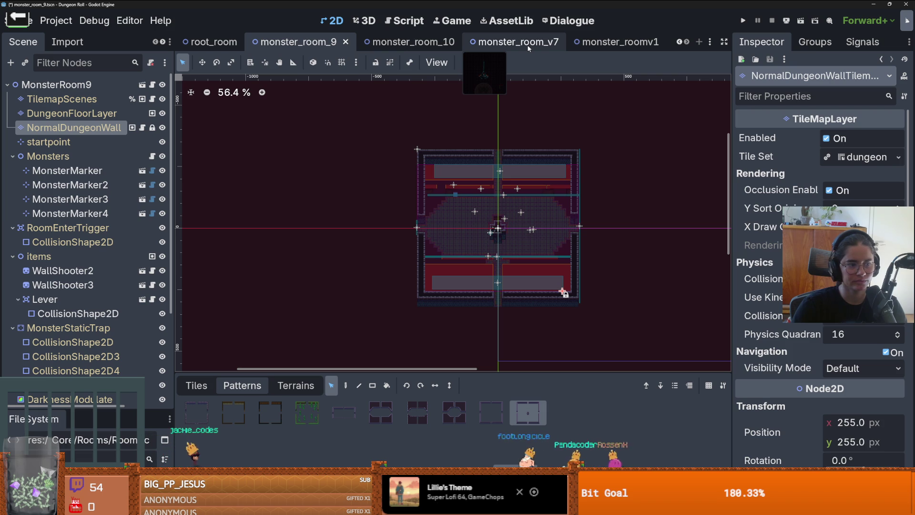
Step: Scroll the scene tab bar to reveal monster_room_8 and monster_roomv1
{"action": "left_click", "coordinate": [681, 43]}
{"action": "left_click", "coordinate": [687, 43]}
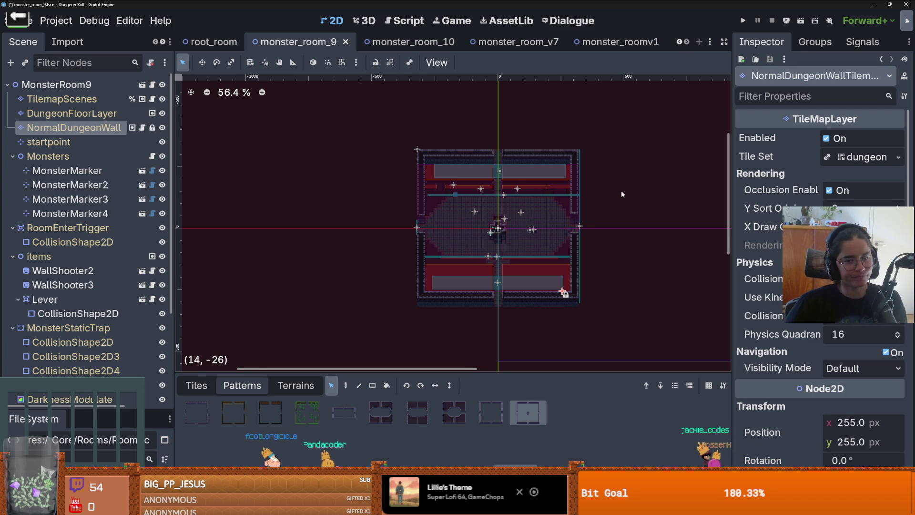
{"action": "scroll", "coordinate": [496, 258], "scroll_direction": "up", "scroll_amount": 2}
Step: Clear the tile selection and cycle to the monster_room_10 scene with Ctrl+Tab
{"action": "scroll", "coordinate": [497, 258], "scroll_direction": "up", "scroll_amount": 2}
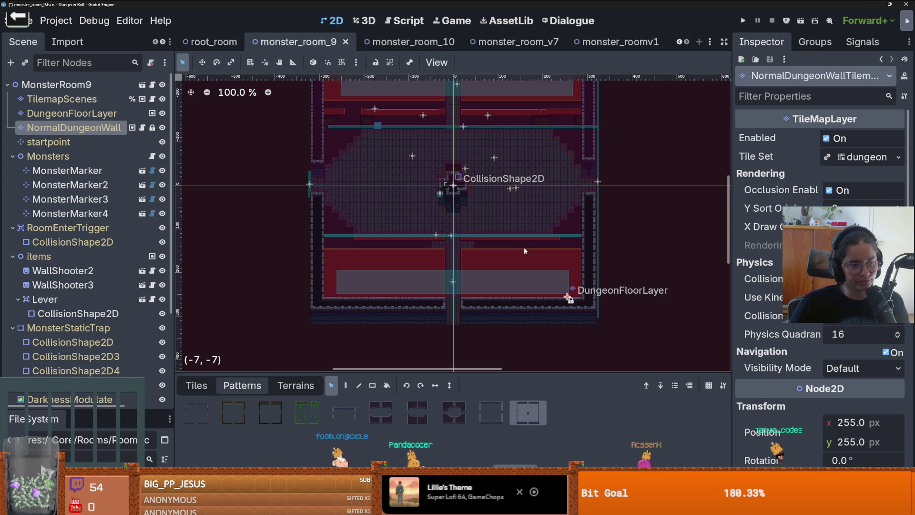
{"action": "scroll", "coordinate": [521, 248], "scroll_direction": "up", "scroll_amount": 1}
{"action": "scroll", "coordinate": [516, 263], "scroll_direction": "down", "scroll_amount": 1}
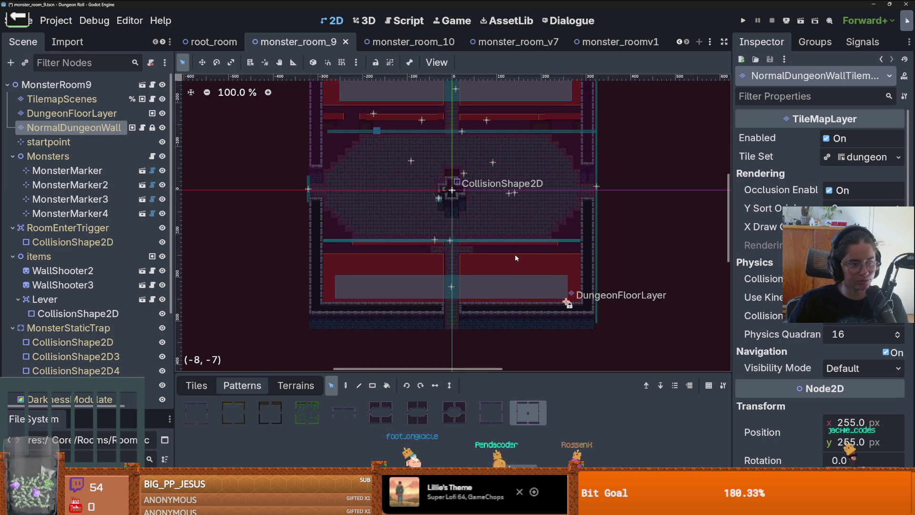
{"action": "scroll", "coordinate": [515, 254], "scroll_direction": "up", "scroll_amount": 1}
{"action": "scroll", "coordinate": [459, 286], "scroll_direction": "down", "scroll_amount": 2}
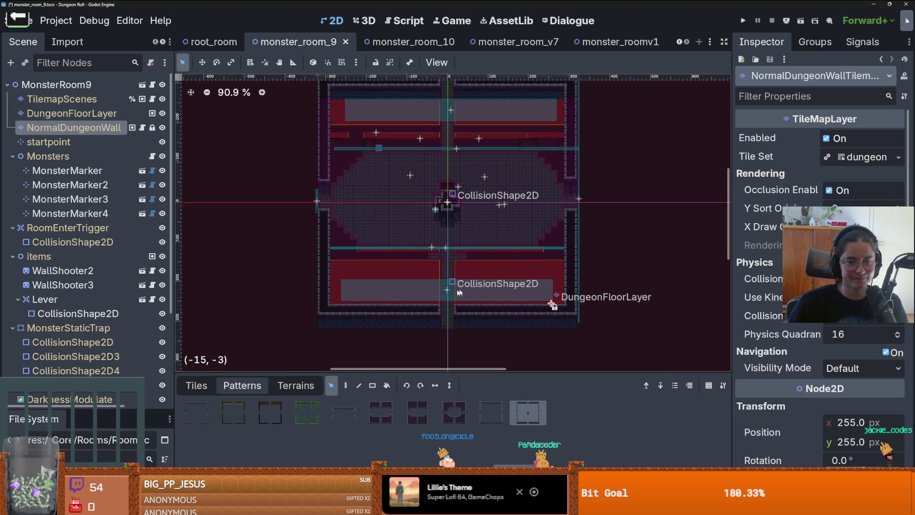
{"action": "scroll", "coordinate": [572, 312], "scroll_direction": "down", "scroll_amount": 2}
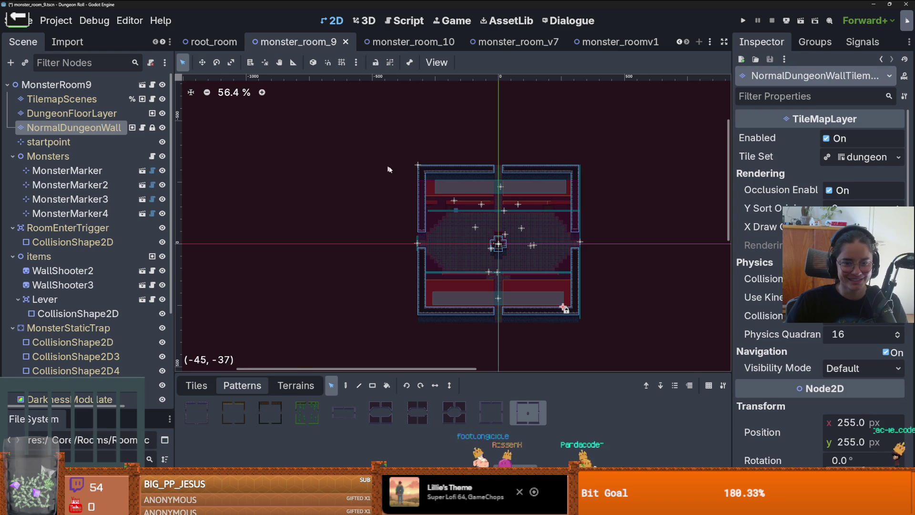
{"action": "scroll", "coordinate": [503, 256], "scroll_direction": "up", "scroll_amount": 6}
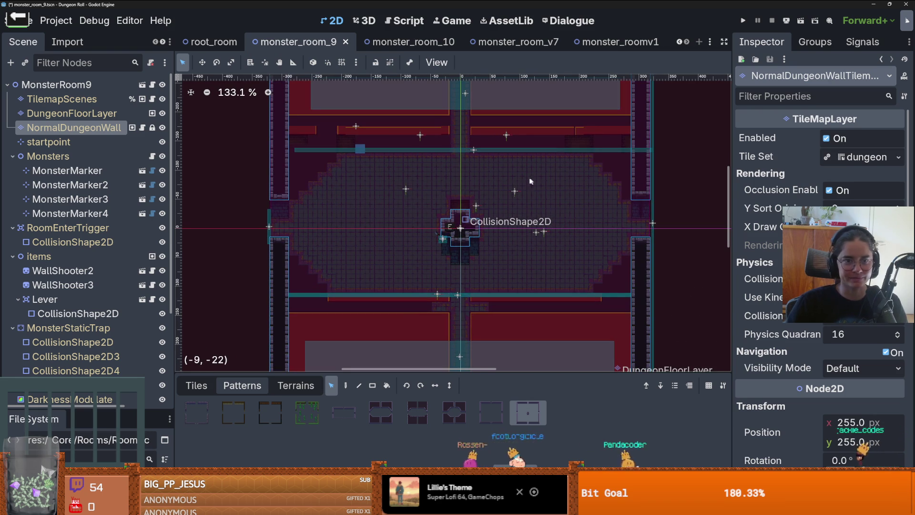
{"action": "left_click", "coordinate": [509, 168]}
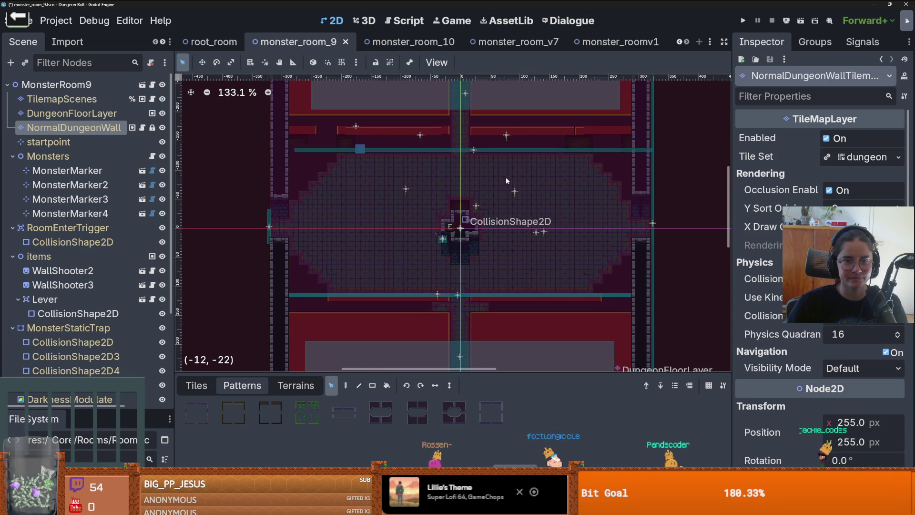
{"action": "key", "text": "ctrl+Tab"}
{"action": "key", "text": "ctrl+Tab"}
{"action": "key", "text": "ctrl+Tab"}
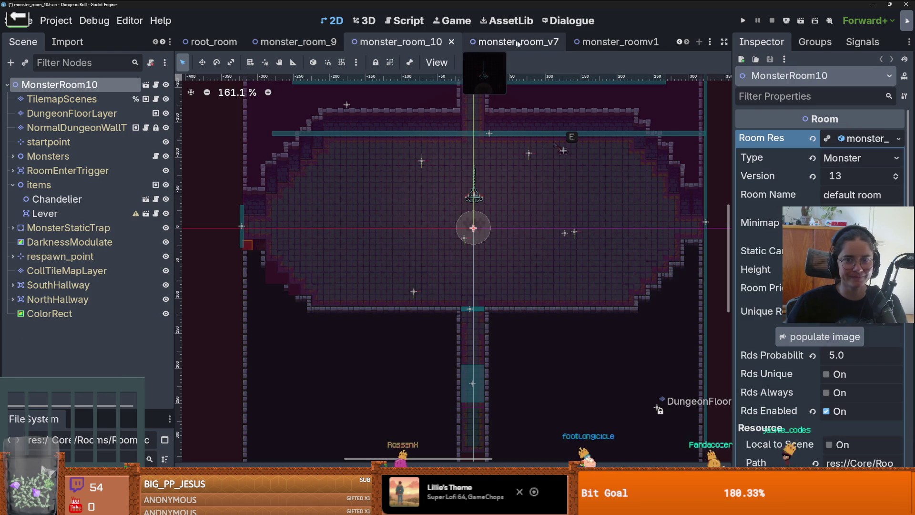
Step: Store the selected monster_room_9 tiles as a new pattern and save monster_room_9
{"action": "scroll", "coordinate": [436, 224], "scroll_direction": "up", "scroll_amount": 1}
{"action": "scroll", "coordinate": [437, 228], "scroll_direction": "up", "scroll_amount": 5}
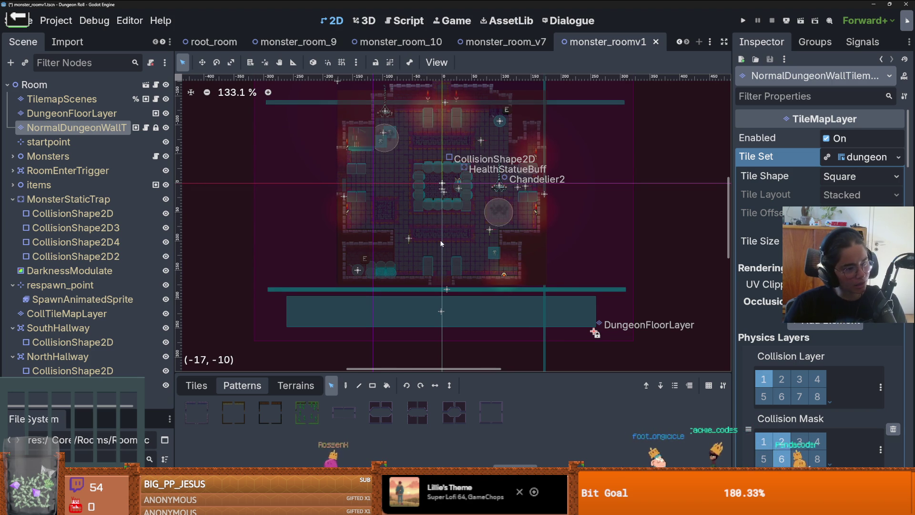
{"action": "left_click", "coordinate": [438, 421]}
{"action": "left_click", "coordinate": [296, 385]}
{"action": "left_click", "coordinate": [243, 385]}
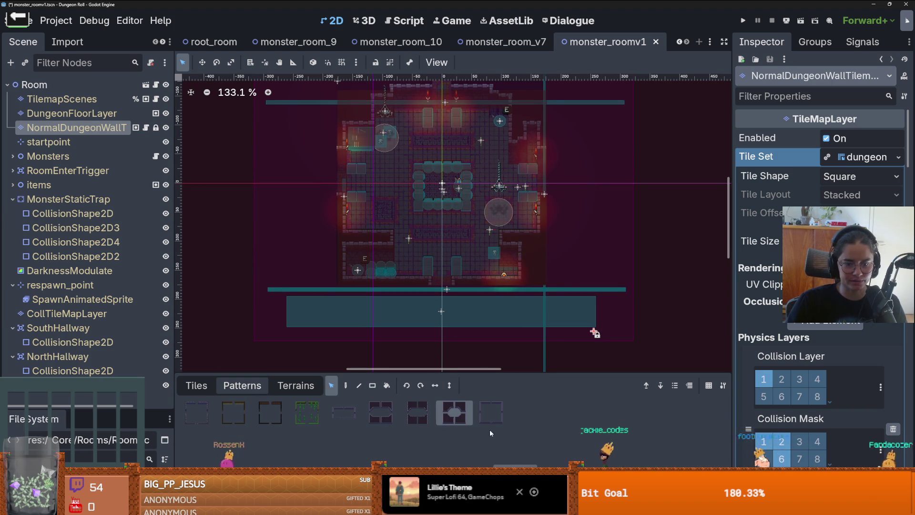
{"action": "left_click", "coordinate": [295, 41]}
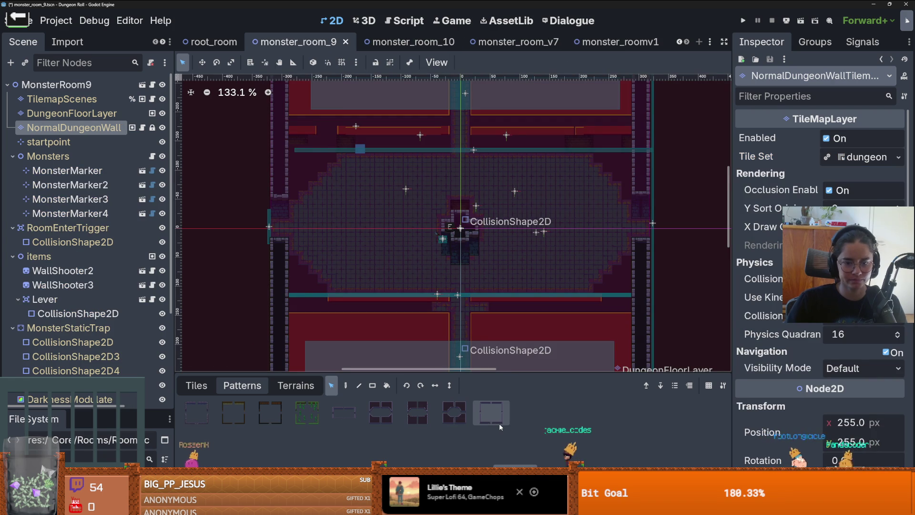
{"action": "scroll", "coordinate": [465, 261], "scroll_direction": "down", "scroll_amount": 6}
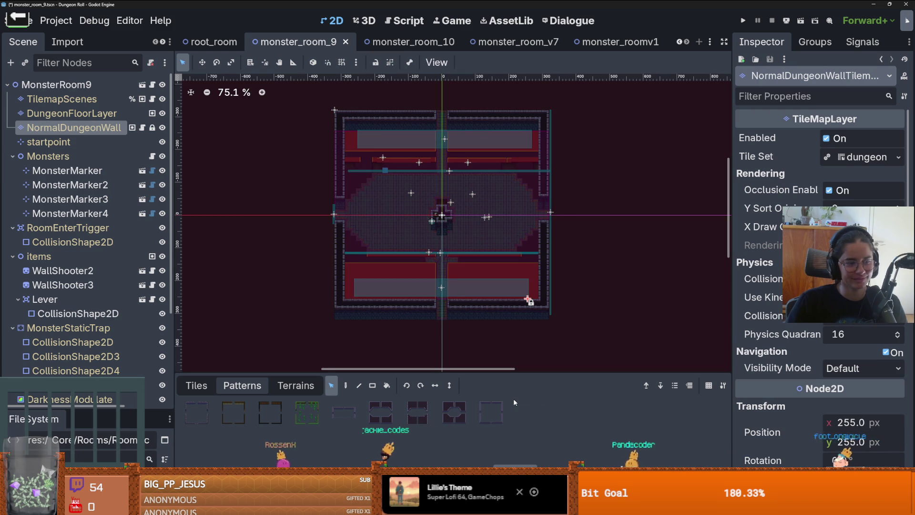
{"action": "key", "text": "ctrl+v"}
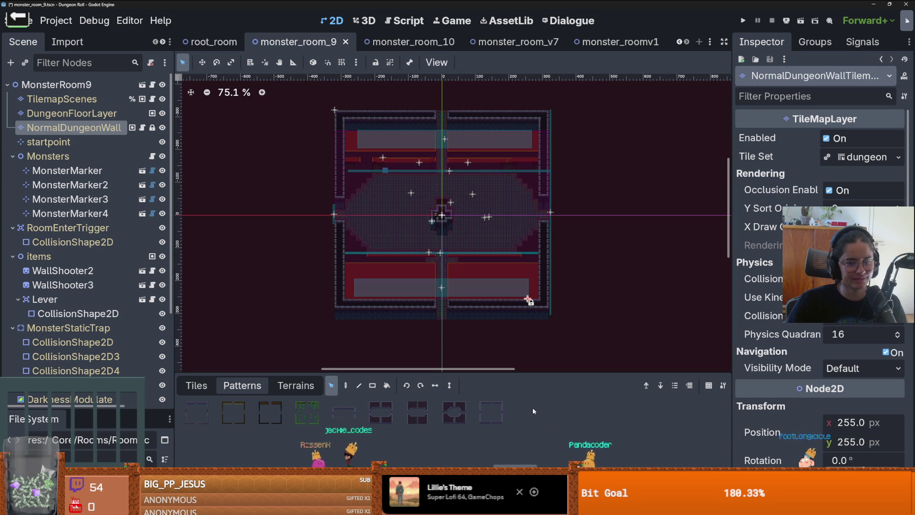
{"action": "key", "text": "ctrl+s"}
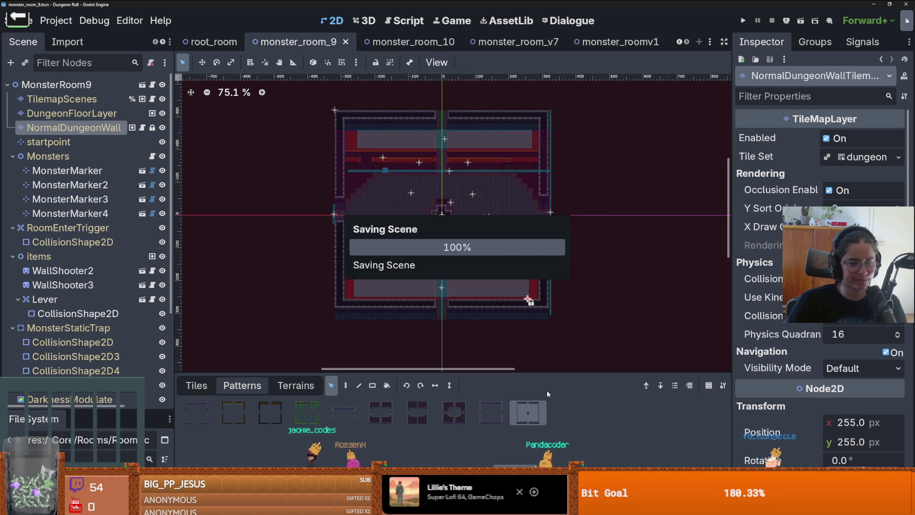
Step: Return to monster_roomv1, save it, and choose the Paint tool
{"action": "scroll", "coordinate": [550, 294], "scroll_direction": "up", "scroll_amount": 2}
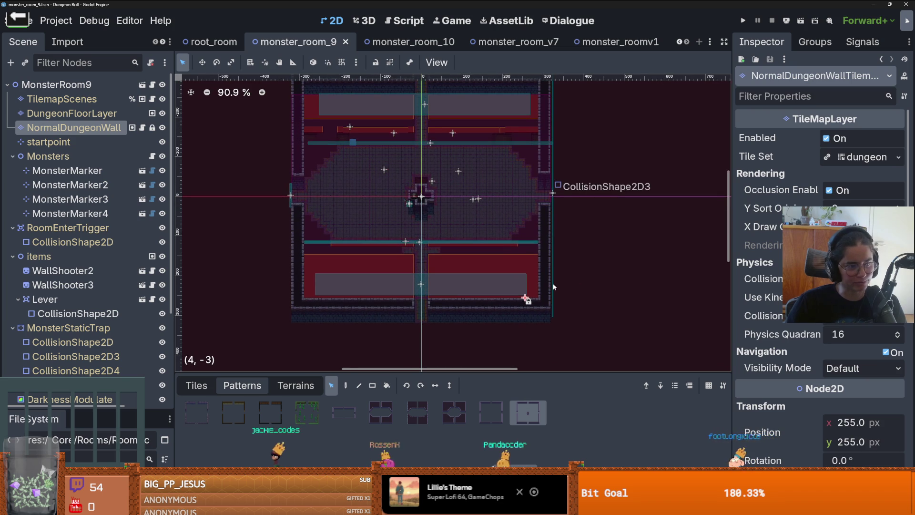
{"action": "left_click", "coordinate": [602, 46]}
{"action": "key", "text": "ctrl+s"}
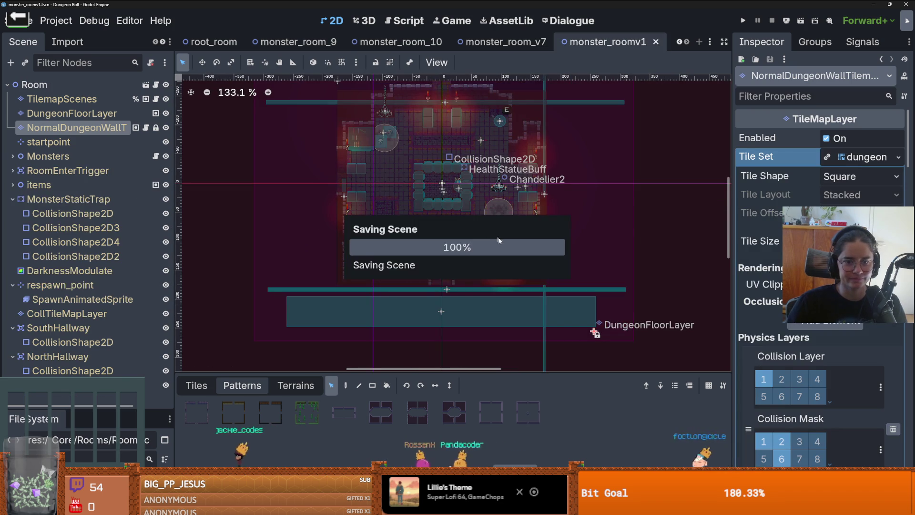
{"action": "scroll", "coordinate": [501, 263], "scroll_direction": "down", "scroll_amount": 4}
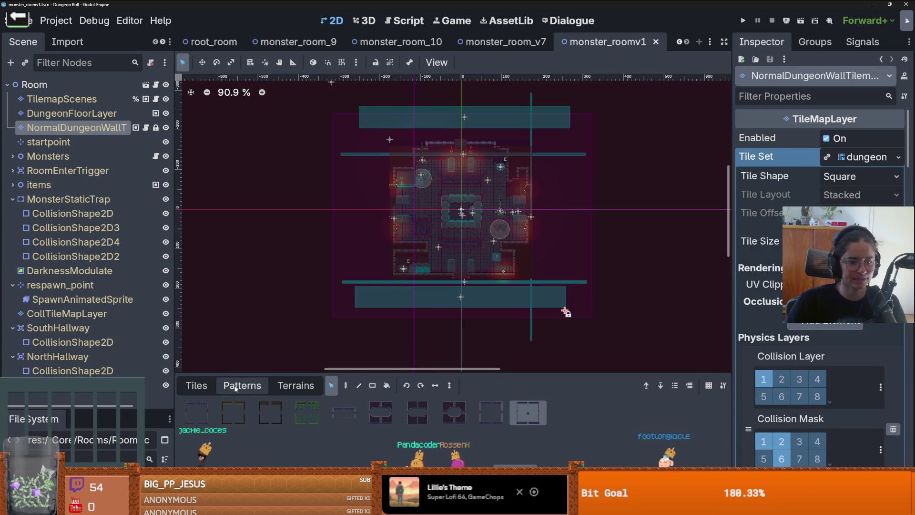
{"action": "left_click", "coordinate": [347, 386]}
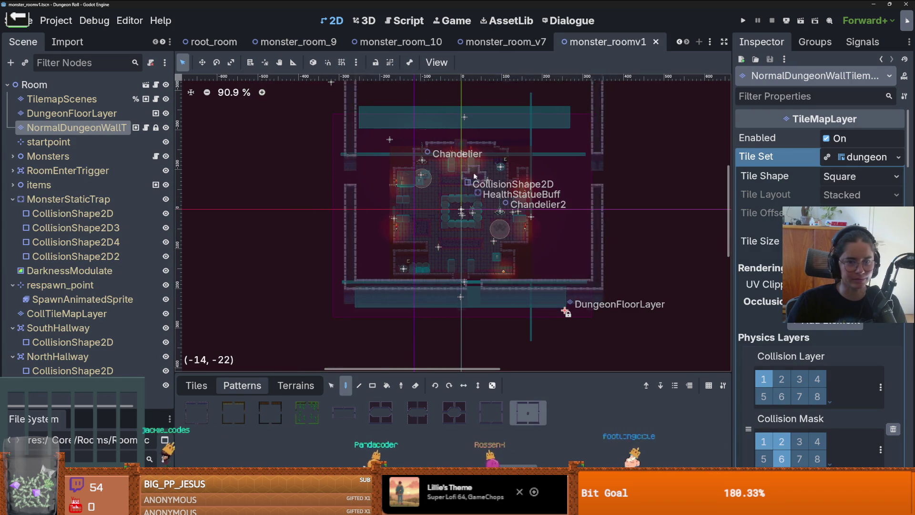
Step: Stamp the new wall pattern at monster_roomv1's room centre
{"action": "scroll", "coordinate": [462, 212], "scroll_direction": "up", "scroll_amount": 5}
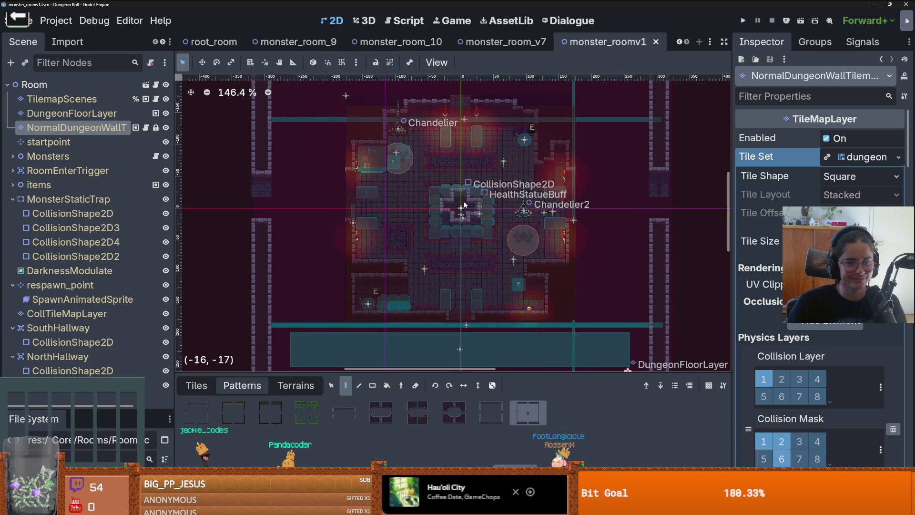
{"action": "left_click", "coordinate": [464, 204]}
{"action": "scroll", "coordinate": [533, 230], "scroll_direction": "down", "scroll_amount": 3}
{"action": "scroll", "coordinate": [496, 233], "scroll_direction": "up", "scroll_amount": 3}
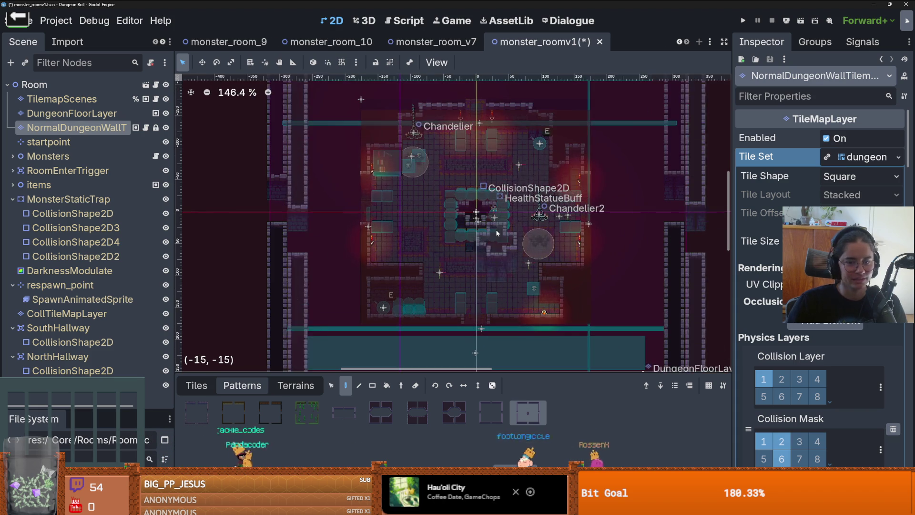
Step: Reselect the NormalDungeonWall layer and set up the Rect tool with Eraser on
{"action": "left_click", "coordinate": [80, 141]}
{"action": "left_click", "coordinate": [80, 128]}
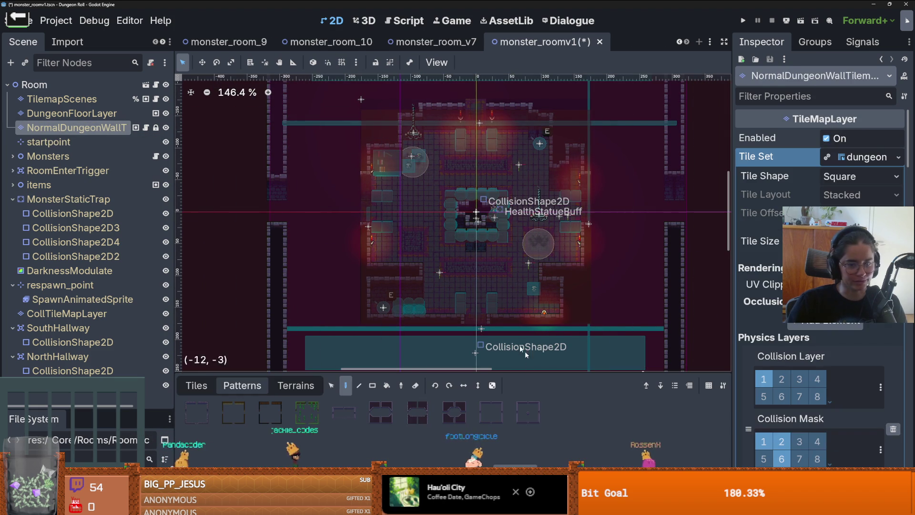
{"action": "left_click", "coordinate": [372, 385]}
{"action": "key", "text": "e"}
{"action": "scroll", "coordinate": [510, 249], "scroll_direction": "up", "scroll_amount": 2}
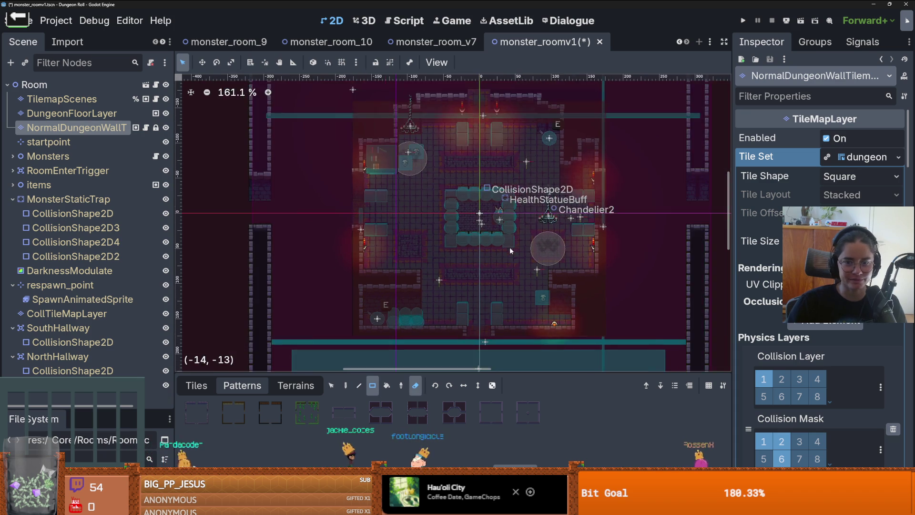
{"action": "scroll", "coordinate": [510, 248], "scroll_direction": "down", "scroll_amount": 8}
{"action": "scroll", "coordinate": [480, 281], "scroll_direction": "up", "scroll_amount": 8}
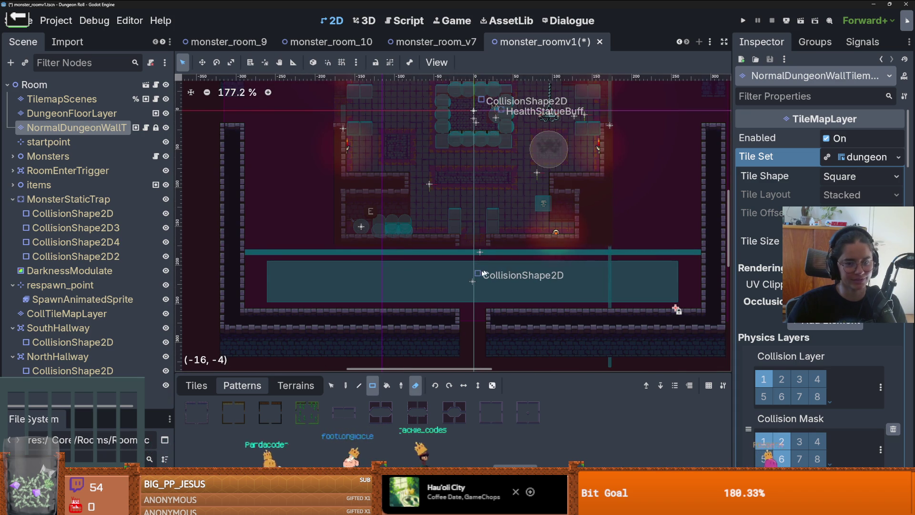
{"action": "scroll", "coordinate": [492, 272], "scroll_direction": "down", "scroll_amount": 1}
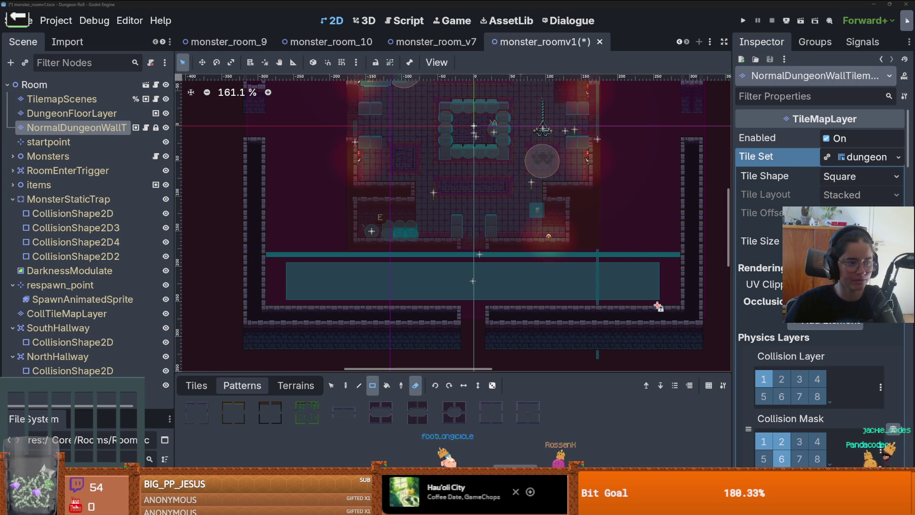
{"action": "scroll", "coordinate": [489, 286], "scroll_direction": "down", "scroll_amount": 2}
{"action": "scroll", "coordinate": [500, 222], "scroll_direction": "up", "scroll_amount": 1}
{"action": "scroll", "coordinate": [500, 220], "scroll_direction": "down", "scroll_amount": 2}
{"action": "scroll", "coordinate": [482, 229], "scroll_direction": "up", "scroll_amount": 2}
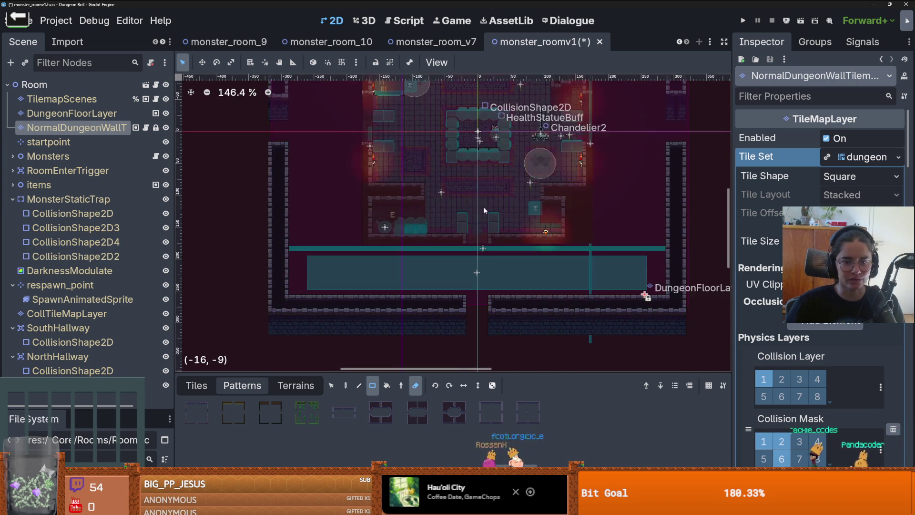
{"action": "scroll", "coordinate": [460, 238], "scroll_direction": "down", "scroll_amount": 1}
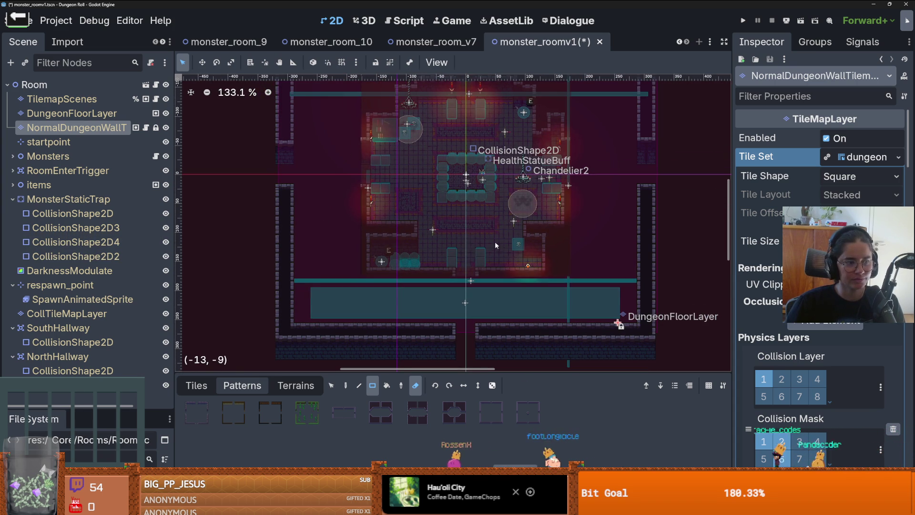
{"action": "scroll", "coordinate": [511, 249], "scroll_direction": "up", "scroll_amount": 2}
{"action": "mouse_move", "coordinate": [367, 179]}
{"action": "left_mouse_down"}
{"action": "mouse_move", "coordinate": [388, 180]}
{"action": "mouse_move", "coordinate": [405, 229]}
{"action": "left_mouse_up"}
{"action": "scroll", "coordinate": [405, 228], "scroll_direction": "down", "scroll_amount": 2}
{"action": "scroll", "coordinate": [405, 228], "scroll_direction": "down", "scroll_amount": 1}
{"action": "scroll", "coordinate": [397, 192], "scroll_direction": "up", "scroll_amount": 2}
{"action": "scroll", "coordinate": [474, 205], "scroll_direction": "up", "scroll_amount": 2}
{"action": "scroll", "coordinate": [475, 199], "scroll_direction": "down", "scroll_amount": 1}
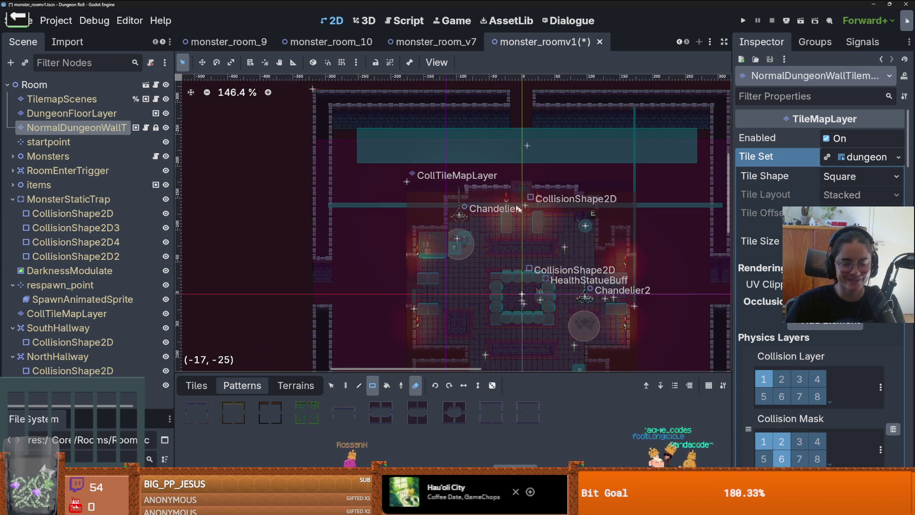
{"action": "scroll", "coordinate": [524, 186], "scroll_direction": "down", "scroll_amount": 3}
{"action": "scroll", "coordinate": [572, 224], "scroll_direction": "down", "scroll_amount": 1}
{"action": "scroll", "coordinate": [548, 210], "scroll_direction": "down", "scroll_amount": 3}
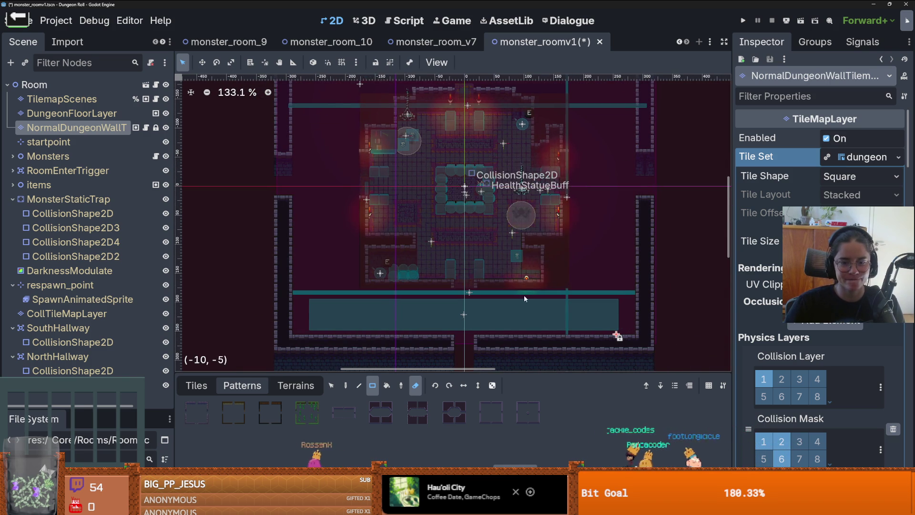
{"action": "scroll", "coordinate": [524, 294], "scroll_direction": "down", "scroll_amount": 3}
{"action": "scroll", "coordinate": [501, 242], "scroll_direction": "down", "scroll_amount": 3}
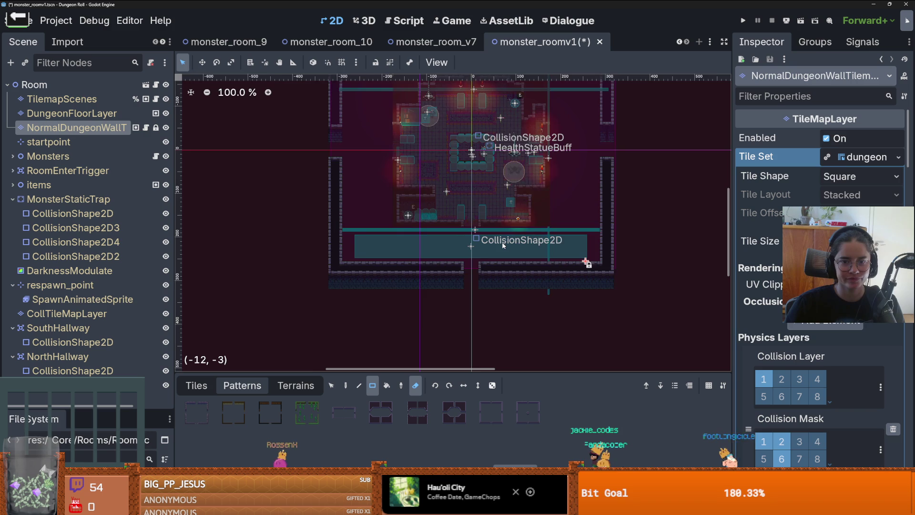
{"action": "scroll", "coordinate": [502, 242], "scroll_direction": "down", "scroll_amount": 3}
{"action": "scroll", "coordinate": [499, 260], "scroll_direction": "up", "scroll_amount": 1}
{"action": "scroll", "coordinate": [499, 259], "scroll_direction": "up", "scroll_amount": 1}
{"action": "scroll", "coordinate": [498, 259], "scroll_direction": "up", "scroll_amount": 1}
{"action": "scroll", "coordinate": [498, 259], "scroll_direction": "down", "scroll_amount": 2}
{"action": "scroll", "coordinate": [499, 259], "scroll_direction": "up", "scroll_amount": 3}
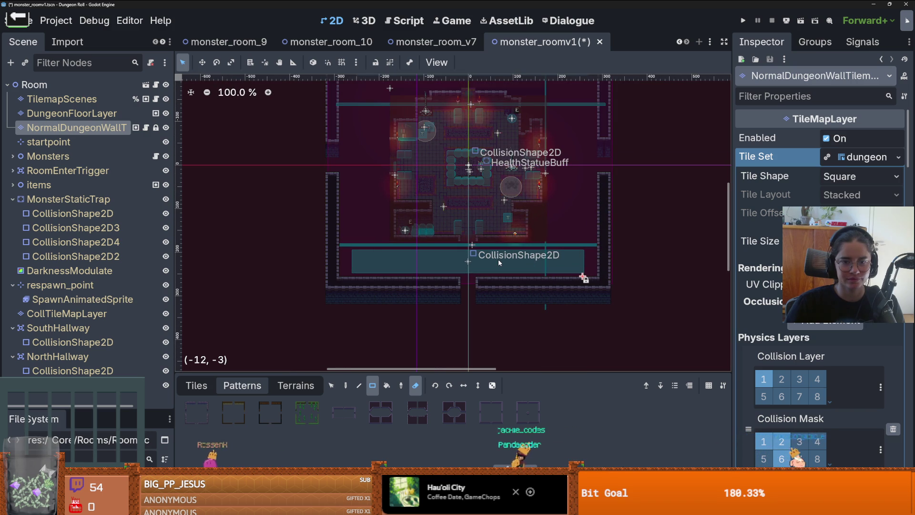
{"action": "scroll", "coordinate": [498, 258], "scroll_direction": "up", "scroll_amount": 2}
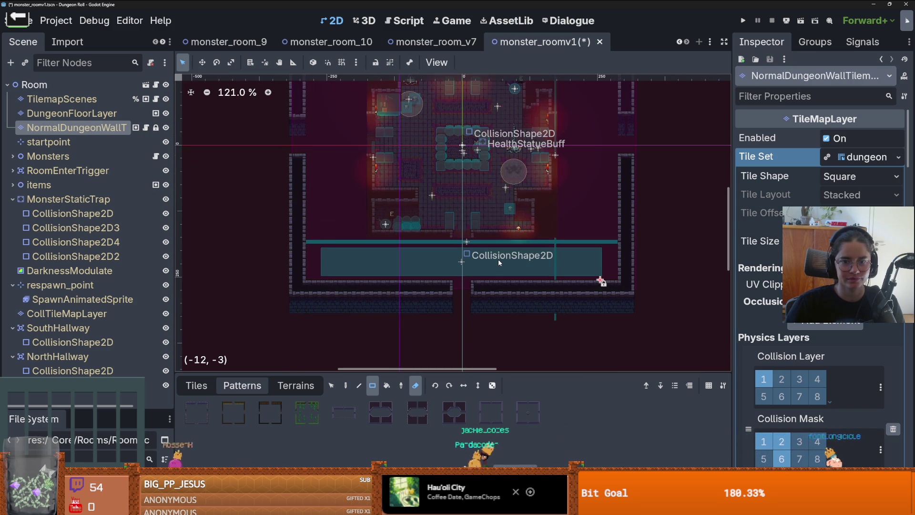
{"action": "scroll", "coordinate": [498, 258], "scroll_direction": "down", "scroll_amount": 1}
{"action": "scroll", "coordinate": [495, 265], "scroll_direction": "up", "scroll_amount": 2}
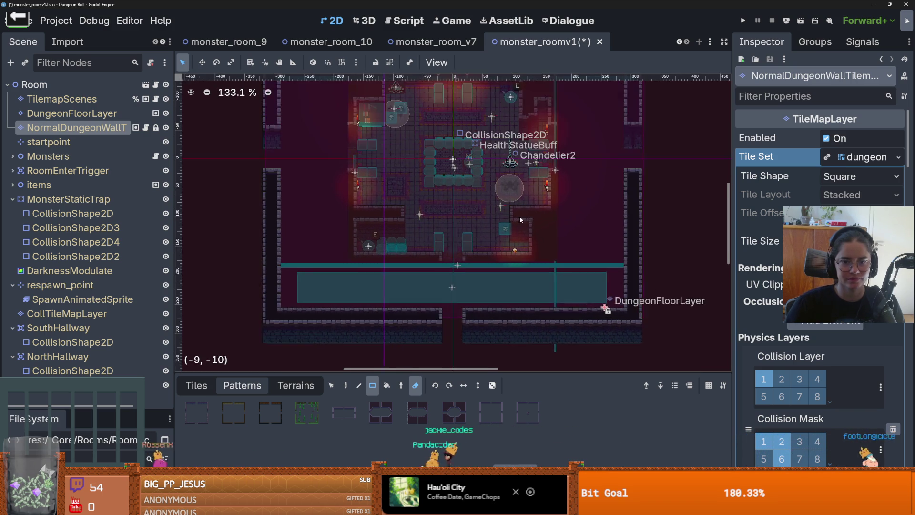
{"action": "scroll", "coordinate": [529, 247], "scroll_direction": "up", "scroll_amount": 1}
{"action": "scroll", "coordinate": [531, 245], "scroll_direction": "down", "scroll_amount": 2}
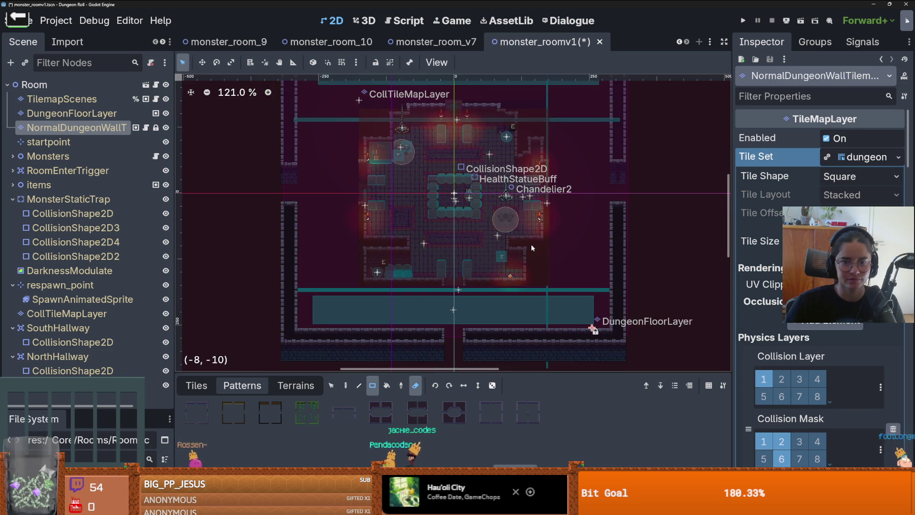
Step: Select the NormalDungeonWallT layer and show the wall_2.png tile atlas
{"action": "left_click", "coordinate": [67, 112]}
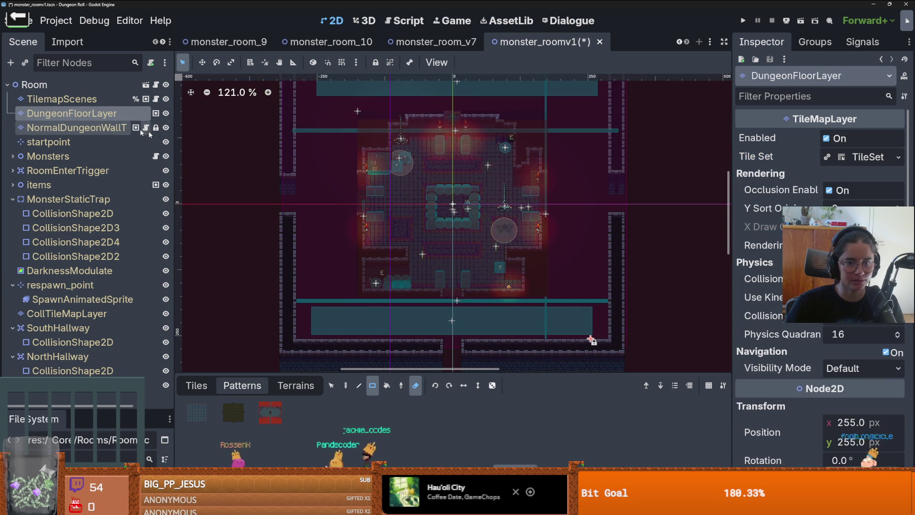
{"action": "left_click", "coordinate": [332, 386]}
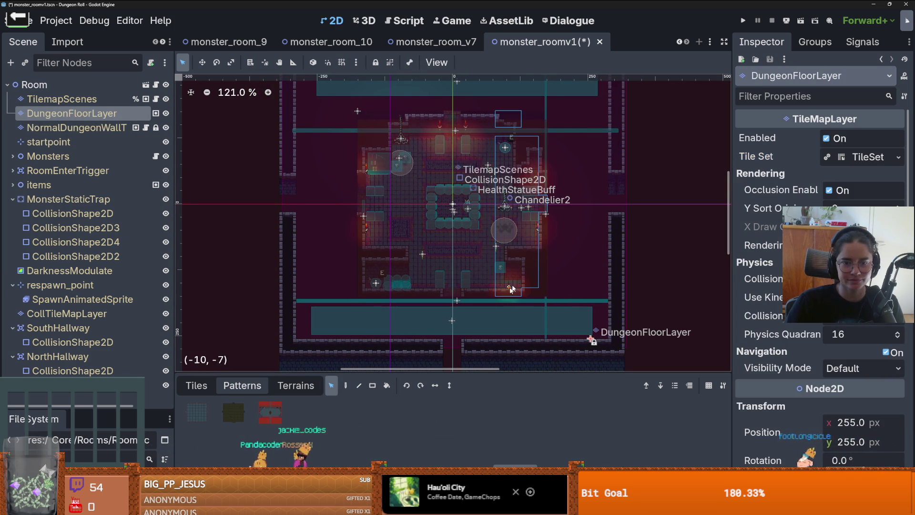
{"action": "left_click", "coordinate": [71, 127]}
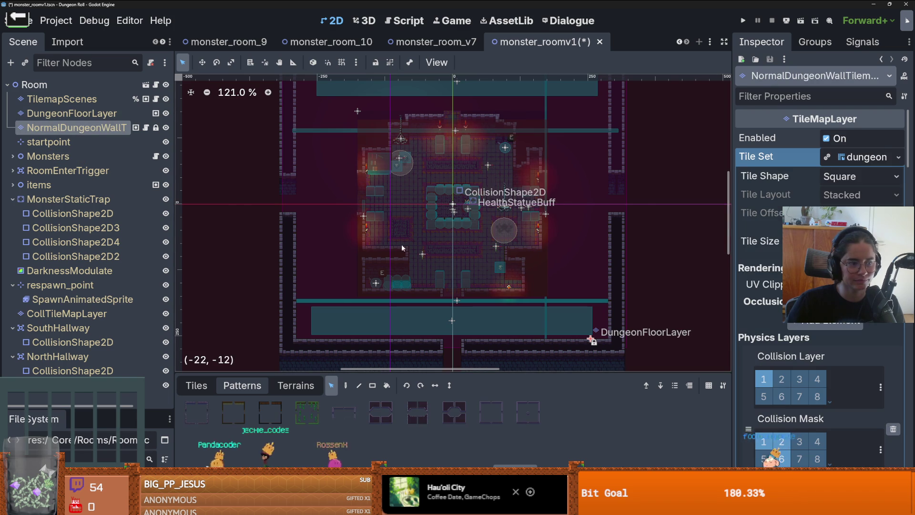
{"action": "left_click", "coordinate": [196, 385]}
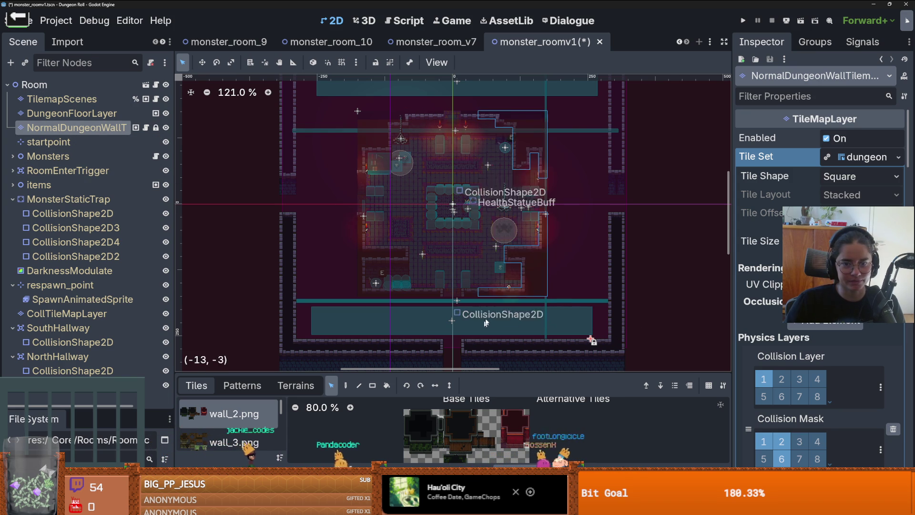
Step: Add wall tiles along the room's top-right corner and right side
{"action": "key", "text": "ctrl+z"}
{"action": "key", "text": "ctrl+z"}
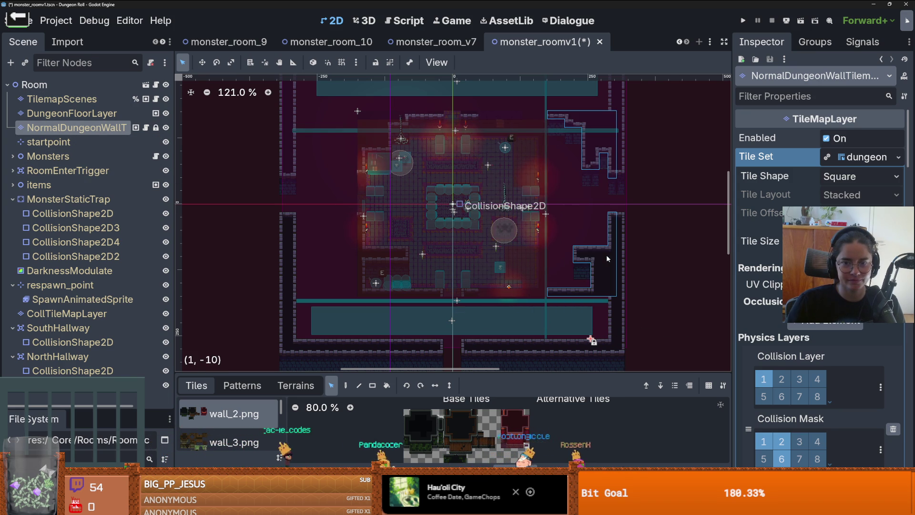
{"action": "scroll", "coordinate": [512, 256], "scroll_direction": "down", "scroll_amount": 1}
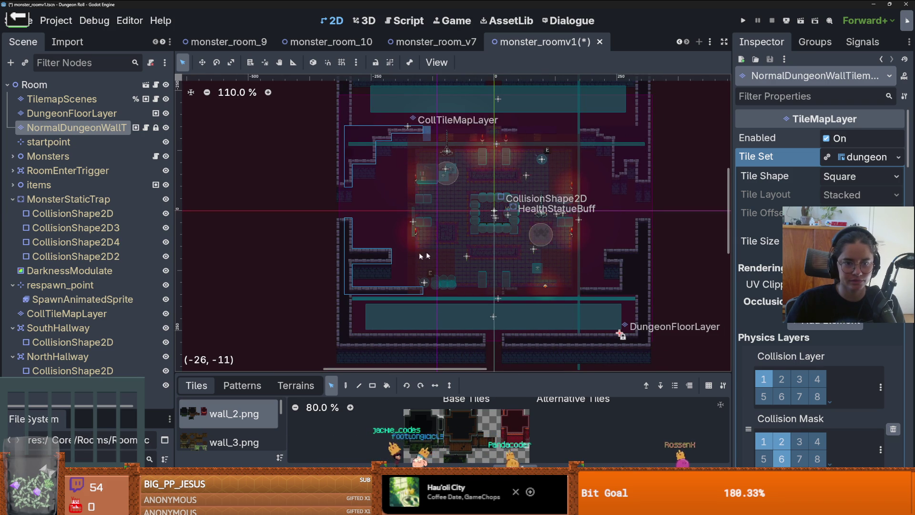
{"action": "scroll", "coordinate": [430, 229], "scroll_direction": "up", "scroll_amount": 3}
{"action": "scroll", "coordinate": [430, 229], "scroll_direction": "down", "scroll_amount": 4}
{"action": "scroll", "coordinate": [430, 229], "scroll_direction": "up", "scroll_amount": 4}
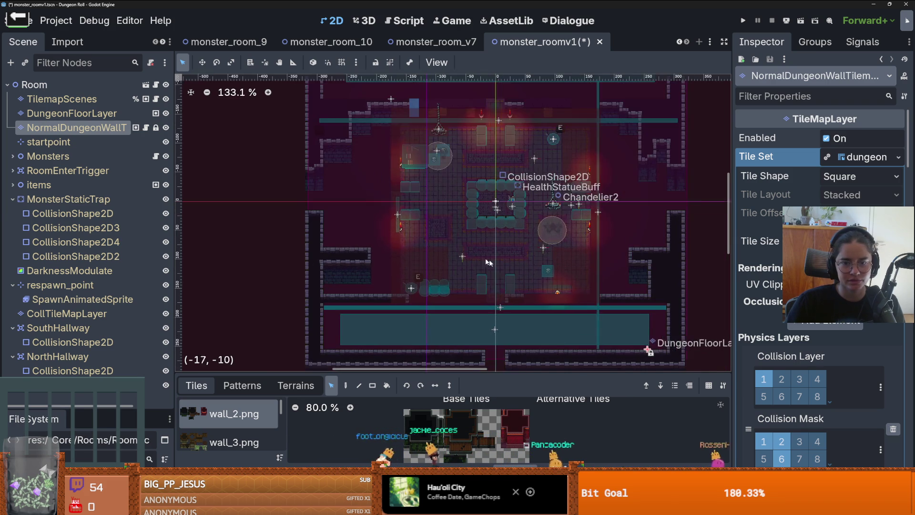
{"action": "scroll", "coordinate": [407, 268], "scroll_direction": "down", "scroll_amount": 2}
{"action": "scroll", "coordinate": [408, 273], "scroll_direction": "up", "scroll_amount": 5}
{"action": "scroll", "coordinate": [409, 273], "scroll_direction": "down", "scroll_amount": 5}
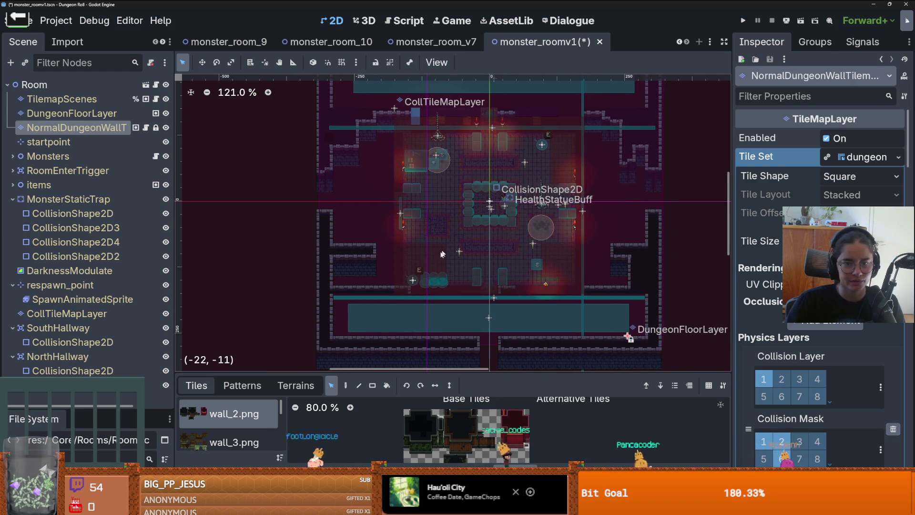
{"action": "scroll", "coordinate": [451, 274], "scroll_direction": "up", "scroll_amount": 1}
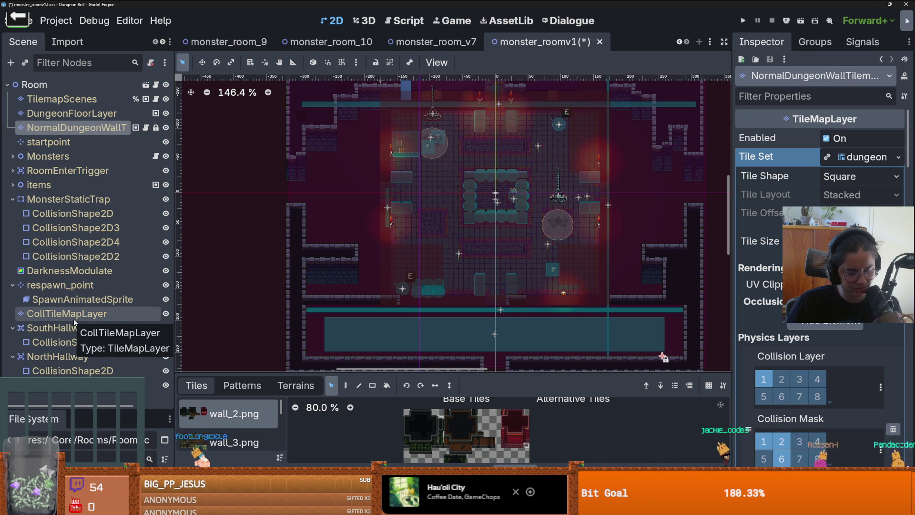
Step: Erase the CollTileMapLayer collision tiles along the left and top walls
{"action": "left_click", "coordinate": [48, 318]}
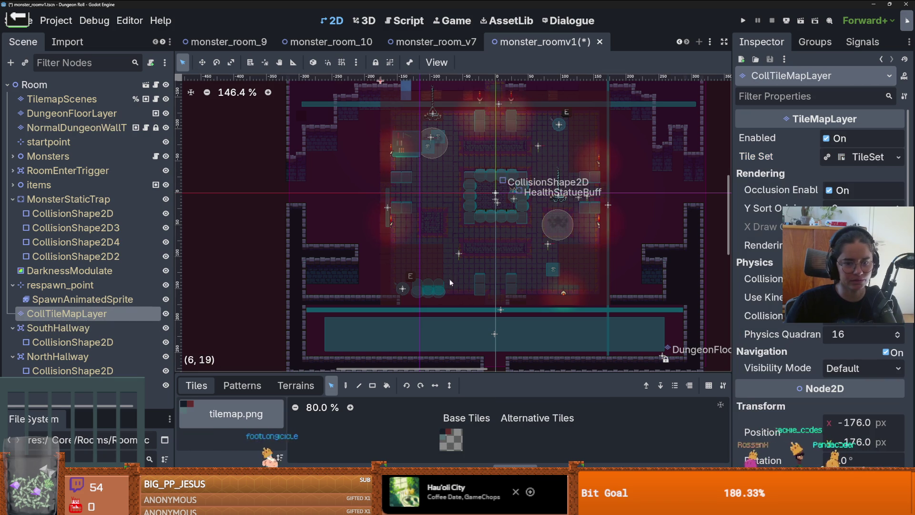
{"action": "scroll", "coordinate": [455, 282], "scroll_direction": "down", "scroll_amount": 1}
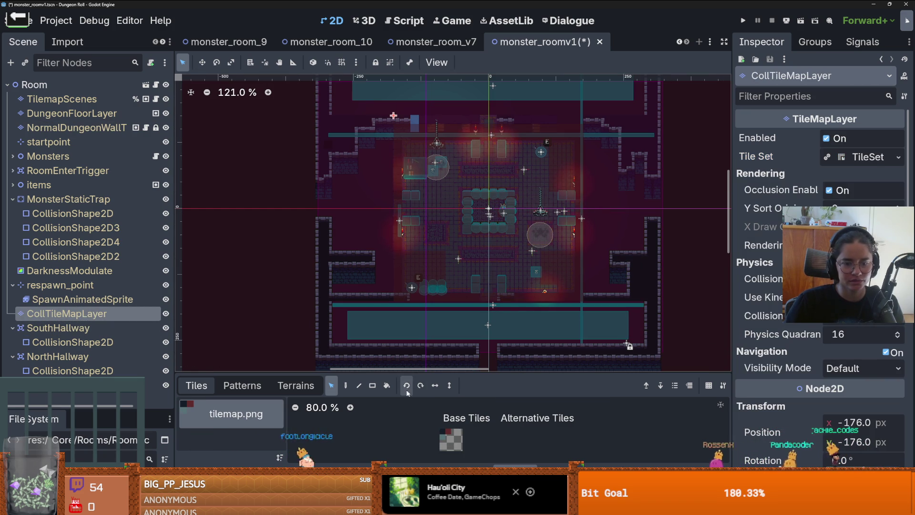
{"action": "left_click", "coordinate": [373, 385]}
{"action": "key", "text": "e"}
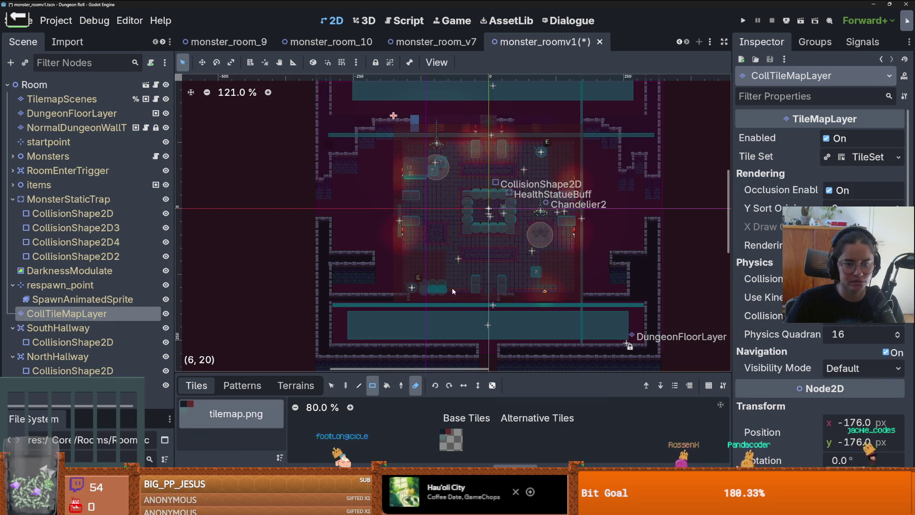
{"action": "scroll", "coordinate": [408, 268], "scroll_direction": "up", "scroll_amount": 2}
{"action": "mouse_move", "coordinate": [408, 268]}
{"action": "left_mouse_down"}
{"action": "mouse_move", "coordinate": [391, 154]}
{"action": "mouse_move", "coordinate": [579, 162]}
{"action": "mouse_move", "coordinate": [569, 148]}
{"action": "left_mouse_up"}
{"action": "scroll", "coordinate": [498, 247], "scroll_direction": "up", "scroll_amount": 1}
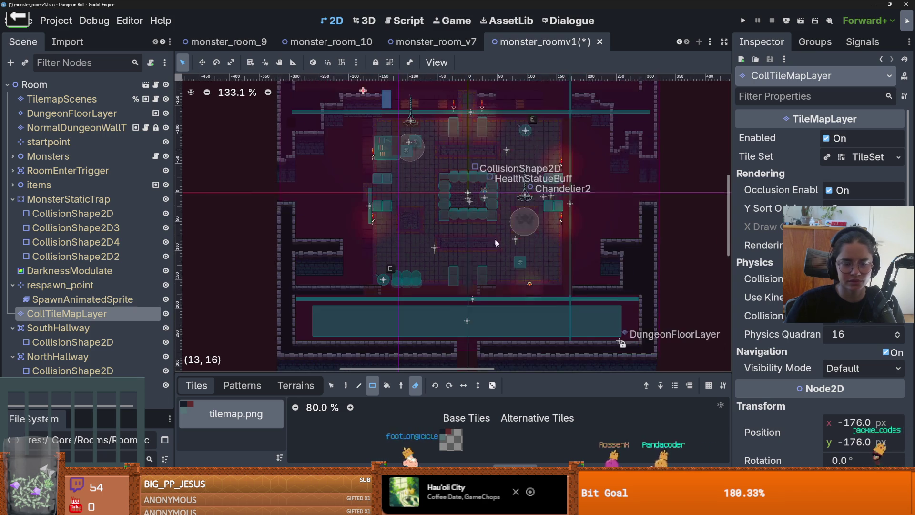
{"action": "scroll", "coordinate": [498, 247], "scroll_direction": "up", "scroll_amount": 1}
{"action": "left_click", "coordinate": [81, 113]}
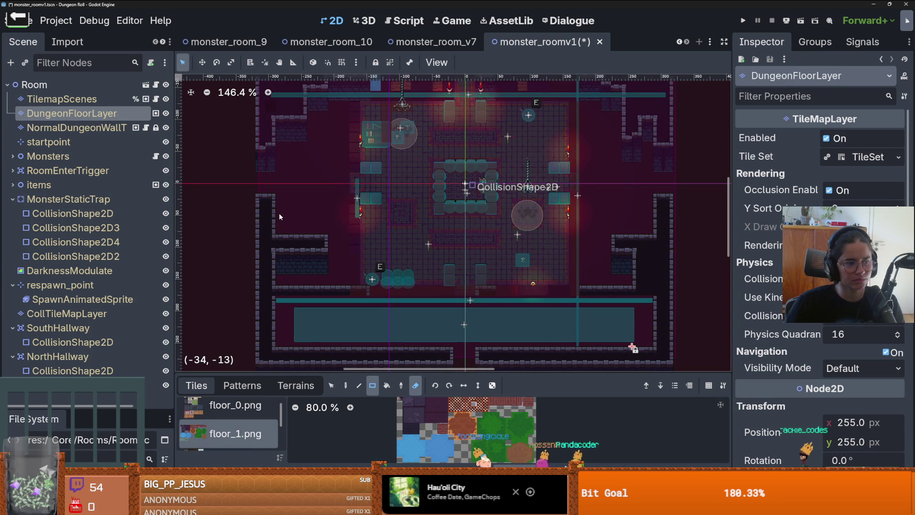
Step: Paint tiled_floor_1 along the bottom wall row, then fill left-side gaps (3x4, 9x9, 5x3, 2x1)
{"action": "scroll", "coordinate": [316, 258], "scroll_direction": "up", "scroll_amount": 2}
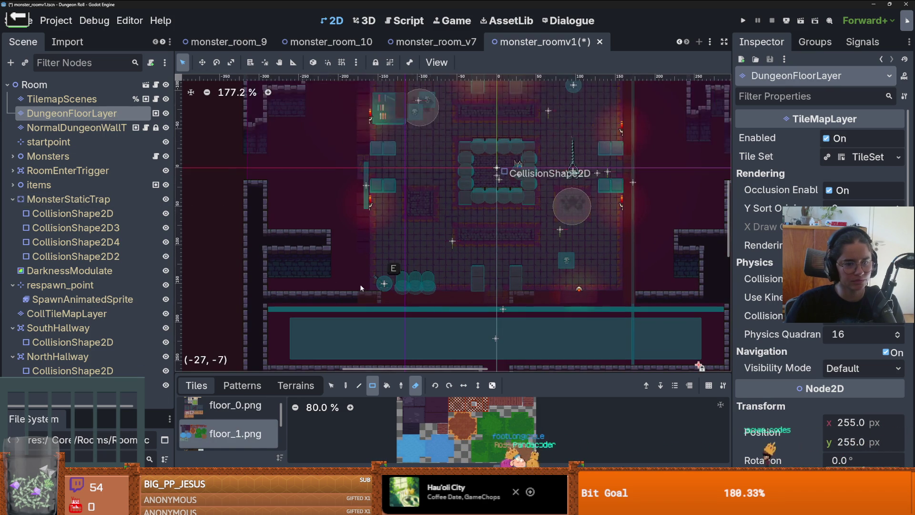
{"action": "left_click", "coordinate": [296, 385]}
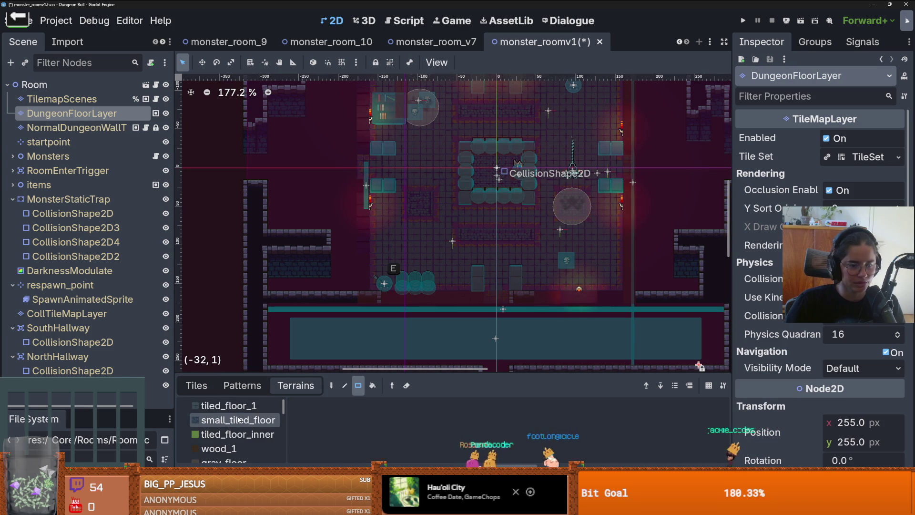
{"action": "mouse_move", "coordinate": [381, 286]}
{"action": "left_mouse_down"}
{"action": "mouse_move", "coordinate": [282, 286]}
{"action": "mouse_move", "coordinate": [322, 286]}
{"action": "left_mouse_up"}
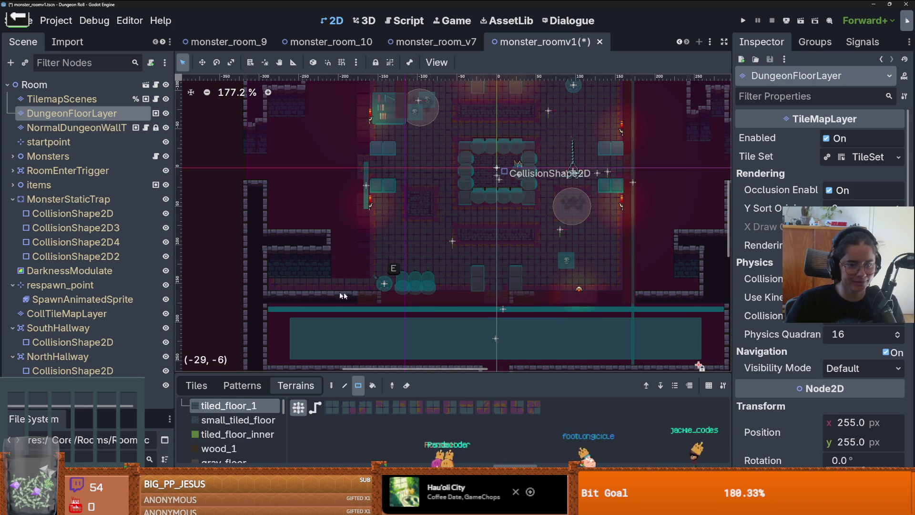
{"action": "scroll", "coordinate": [356, 262], "scroll_direction": "up", "scroll_amount": 1}
{"action": "mouse_move", "coordinate": [379, 229]}
{"action": "left_mouse_down"}
{"action": "mouse_move", "coordinate": [355, 186]}
{"action": "mouse_move", "coordinate": [341, 185]}
{"action": "left_mouse_up"}
{"action": "mouse_move", "coordinate": [380, 207]}
{"action": "left_mouse_down"}
{"action": "mouse_move", "coordinate": [406, 244]}
{"action": "mouse_move", "coordinate": [328, 144]}
{"action": "left_mouse_up"}
{"action": "scroll", "coordinate": [406, 244], "scroll_direction": "down", "scroll_amount": 2}
{"action": "scroll", "coordinate": [328, 145], "scroll_direction": "up", "scroll_amount": 1}
{"action": "mouse_move", "coordinate": [315, 191]}
{"action": "left_mouse_down"}
{"action": "mouse_move", "coordinate": [352, 253]}
{"action": "mouse_move", "coordinate": [347, 266]}
{"action": "left_mouse_up"}
{"action": "left_click_drag", "start_coordinate": [417, 205], "coordinate": [363, 179]}
{"action": "left_click_drag", "start_coordinate": [424, 164], "coordinate": [440, 163]}
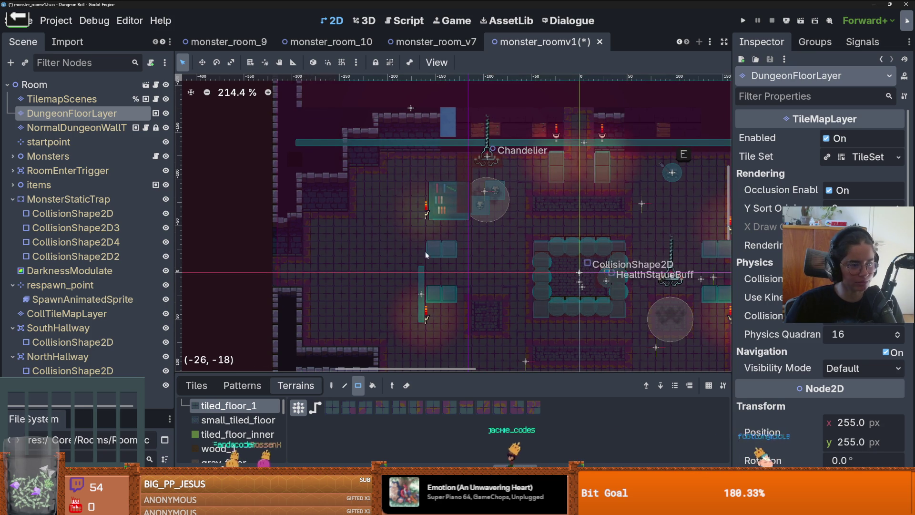
Step: Fill the right-side floor gaps: a 4x15 strip, 11-tile column, 2x2, single tile, 2x1 and 2x3 patches
{"action": "scroll", "coordinate": [424, 250], "scroll_direction": "down", "scroll_amount": 3}
{"action": "left_click_drag", "start_coordinate": [472, 218], "coordinate": [467, 157]}
{"action": "scroll", "coordinate": [467, 158], "scroll_direction": "up", "scroll_amount": 2}
{"action": "scroll", "coordinate": [458, 200], "scroll_direction": "up", "scroll_amount": 1}
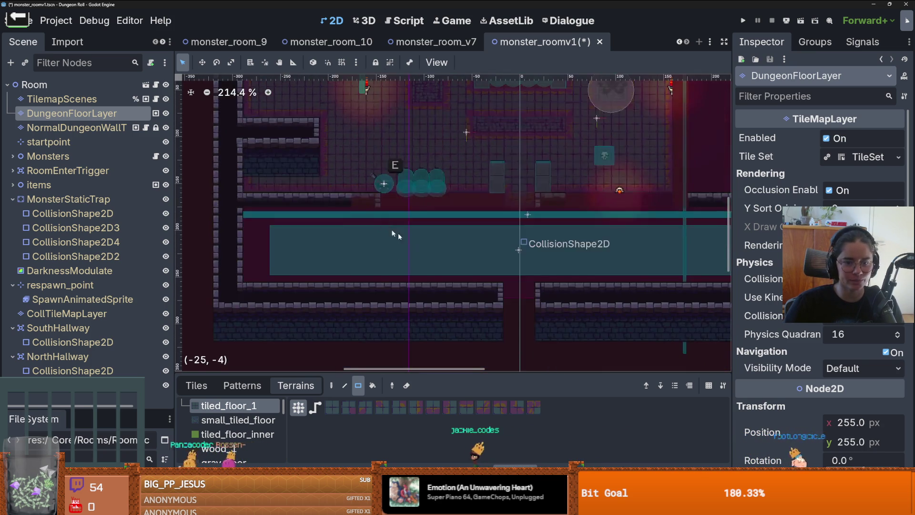
{"action": "scroll", "coordinate": [453, 245], "scroll_direction": "down", "scroll_amount": 2}
{"action": "scroll", "coordinate": [453, 245], "scroll_direction": "down", "scroll_amount": 1}
{"action": "mouse_move", "coordinate": [596, 271]}
{"action": "left_mouse_down"}
{"action": "mouse_move", "coordinate": [499, 298]}
{"action": "mouse_move", "coordinate": [504, 316]}
{"action": "mouse_move", "coordinate": [517, 299]}
{"action": "mouse_move", "coordinate": [505, 143]}
{"action": "mouse_move", "coordinate": [524, 153]}
{"action": "mouse_move", "coordinate": [509, 145]}
{"action": "left_mouse_up"}
{"action": "left_click_drag", "start_coordinate": [503, 289], "coordinate": [504, 209]}
{"action": "mouse_move", "coordinate": [524, 128]}
{"action": "left_mouse_down"}
{"action": "mouse_move", "coordinate": [503, 126]}
{"action": "mouse_move", "coordinate": [550, 164]}
{"action": "mouse_move", "coordinate": [552, 260]}
{"action": "left_mouse_up"}
{"action": "mouse_move", "coordinate": [556, 192]}
{"action": "left_mouse_down"}
{"action": "mouse_move", "coordinate": [574, 223]}
{"action": "mouse_move", "coordinate": [610, 224]}
{"action": "mouse_move", "coordinate": [567, 210]}
{"action": "left_mouse_up"}
{"action": "left_click", "coordinate": [565, 200]}
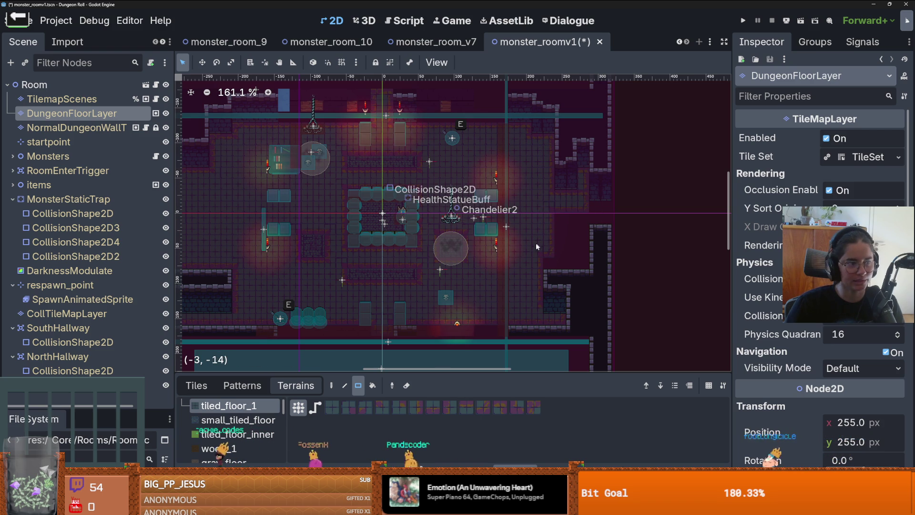
{"action": "left_click_drag", "start_coordinate": [602, 218], "coordinate": [592, 220]}
{"action": "mouse_move", "coordinate": [567, 276]}
{"action": "left_mouse_down"}
{"action": "mouse_move", "coordinate": [574, 253]}
{"action": "mouse_move", "coordinate": [564, 263]}
{"action": "left_mouse_up"}
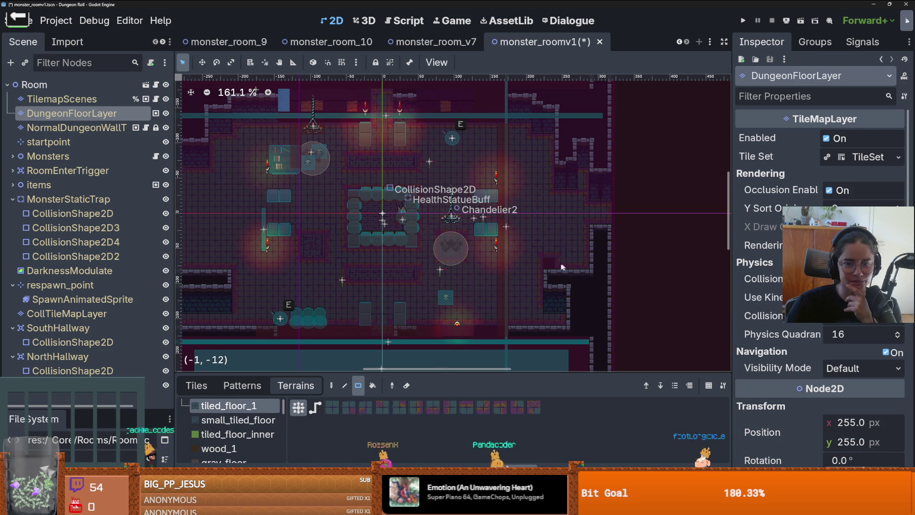
Step: Paint an 8x2 tiled_floor_1 strip near the top of the room
{"action": "scroll", "coordinate": [446, 216], "scroll_direction": "up", "scroll_amount": 3}
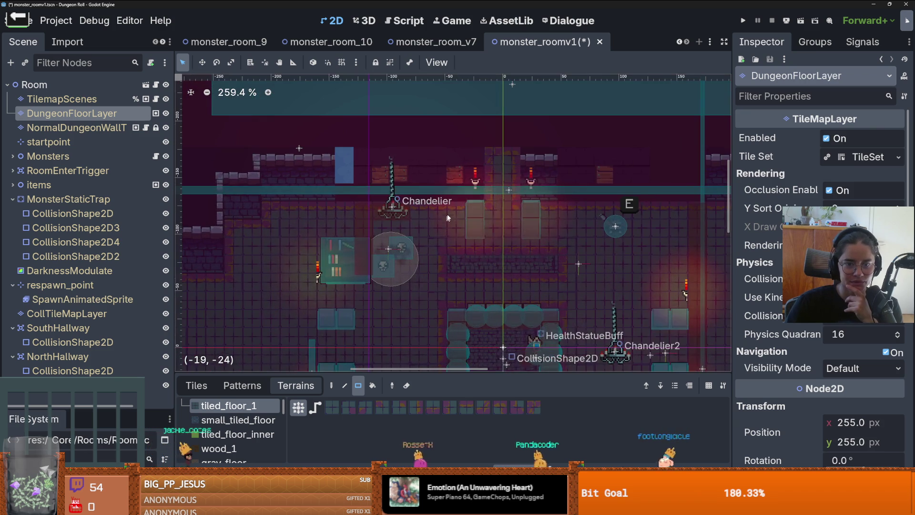
{"action": "left_click_drag", "start_coordinate": [475, 199], "coordinate": [336, 180]}
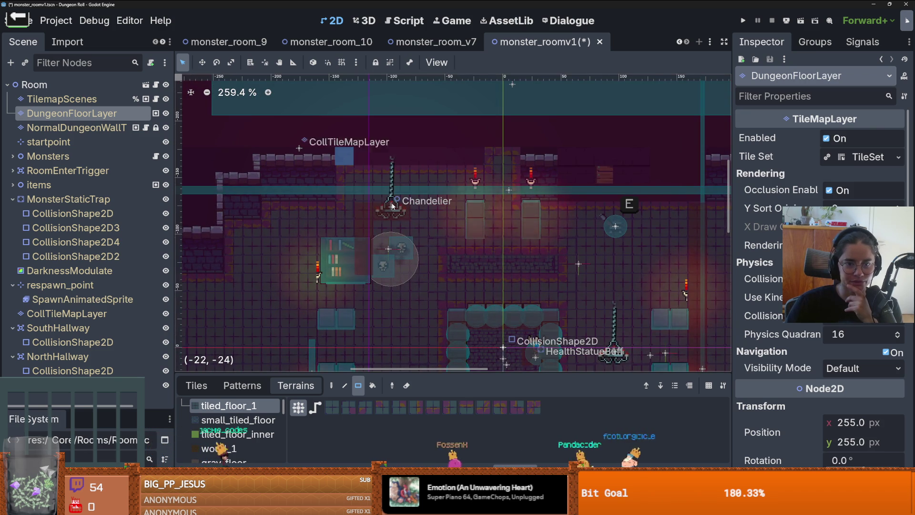
{"action": "scroll", "coordinate": [412, 198], "scroll_direction": "down", "scroll_amount": 1}
{"action": "scroll", "coordinate": [412, 199], "scroll_direction": "down", "scroll_amount": 4}
{"action": "scroll", "coordinate": [543, 247], "scroll_direction": "down", "scroll_amount": 2}
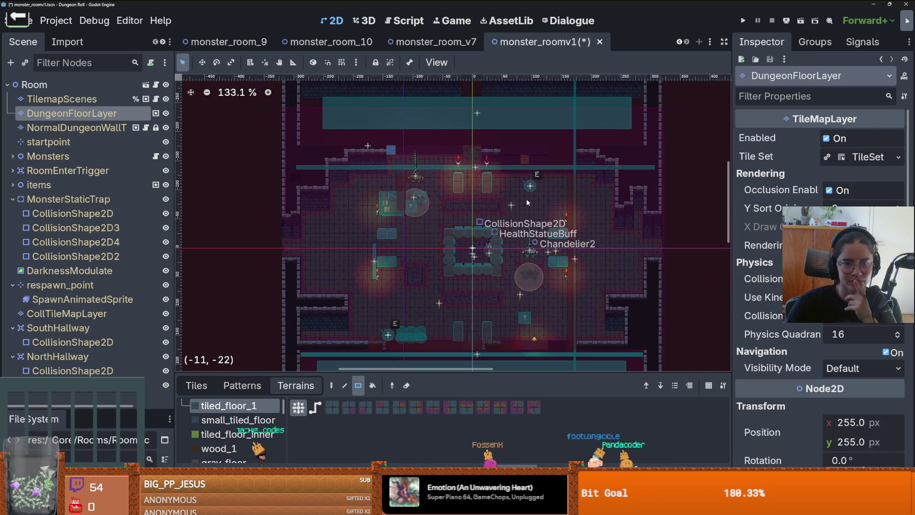
{"action": "scroll", "coordinate": [485, 191], "scroll_direction": "up", "scroll_amount": 2}
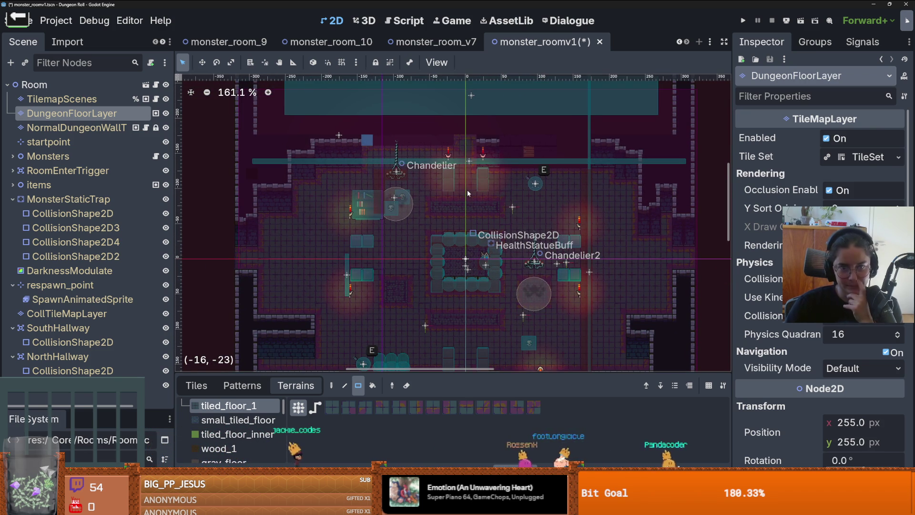
{"action": "scroll", "coordinate": [460, 205], "scroll_direction": "down", "scroll_amount": 5}
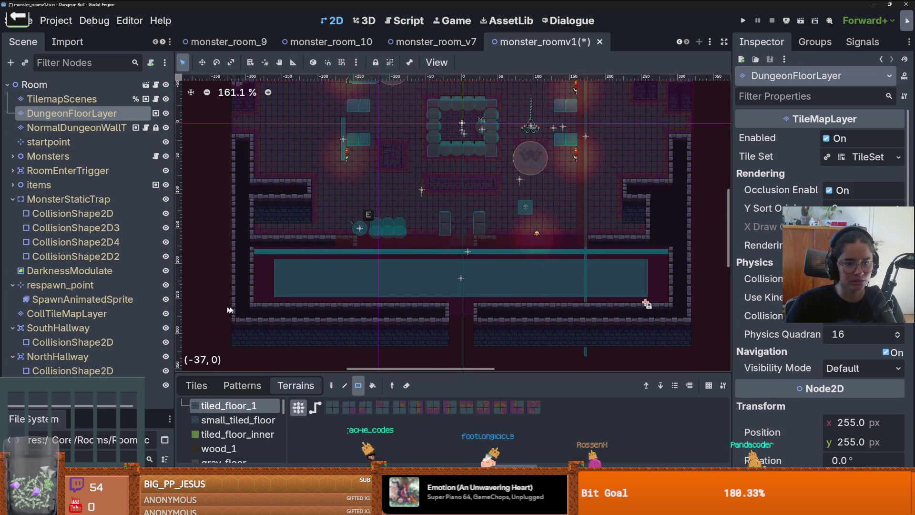
{"action": "left_click", "coordinate": [196, 385]}
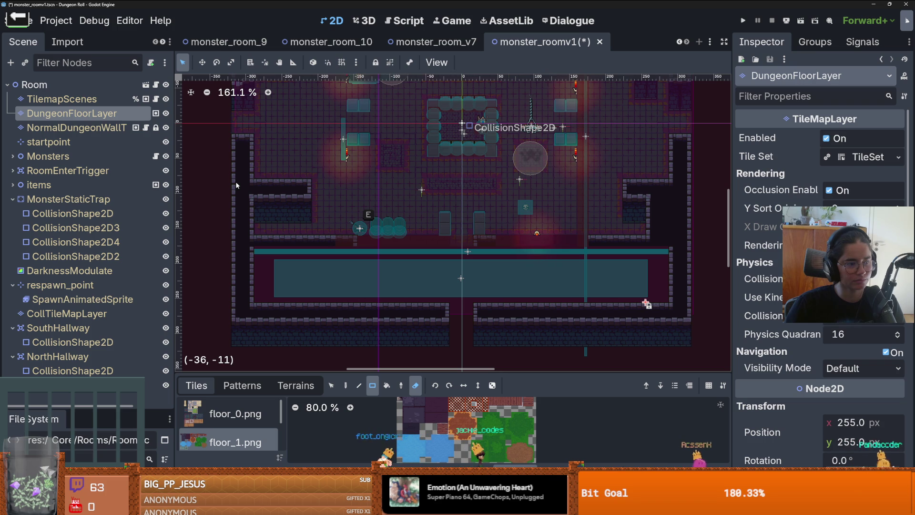
Step: Enlarge the tile panel, show the floor_2.png atlas, and select the NormalDungeonWallT layer
{"action": "left_click_drag", "start_coordinate": [319, 377], "coordinate": [319, 248]}
{"action": "left_click", "coordinate": [234, 382]}
{"action": "left_click", "coordinate": [233, 353]}
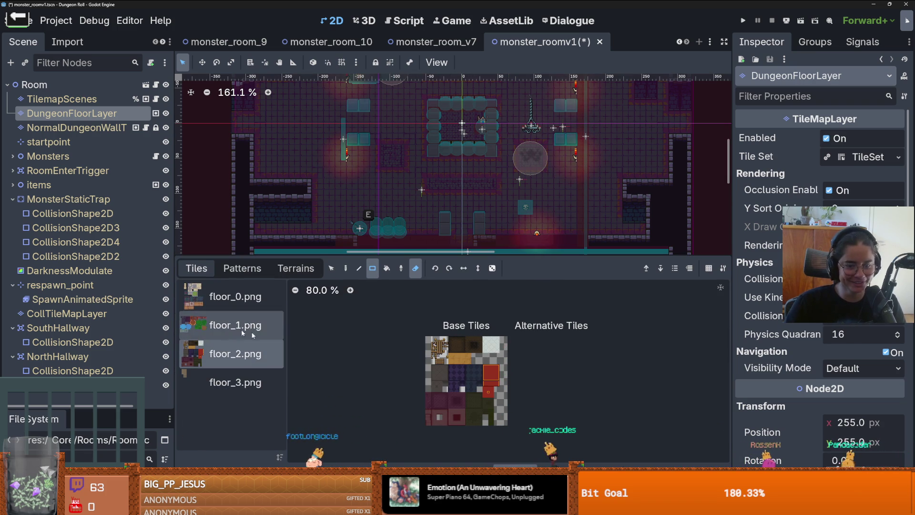
{"action": "left_click", "coordinate": [67, 128]}
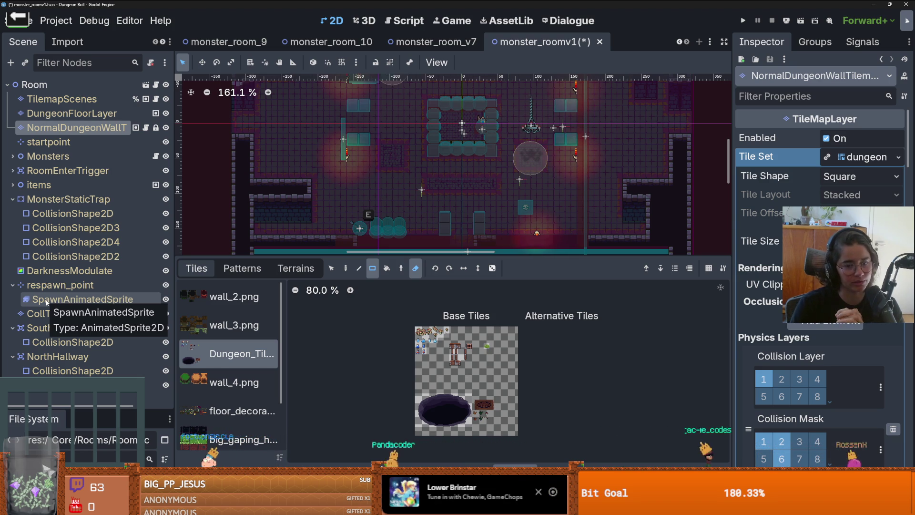
Step: Pick the wall_1.png atlas and erase the existing top row of wall tiles
{"action": "scroll", "coordinate": [349, 189], "scroll_direction": "down", "scroll_amount": 2}
{"action": "scroll", "coordinate": [349, 189], "scroll_direction": "up", "scroll_amount": 1}
{"action": "scroll", "coordinate": [348, 189], "scroll_direction": "down", "scroll_amount": 3}
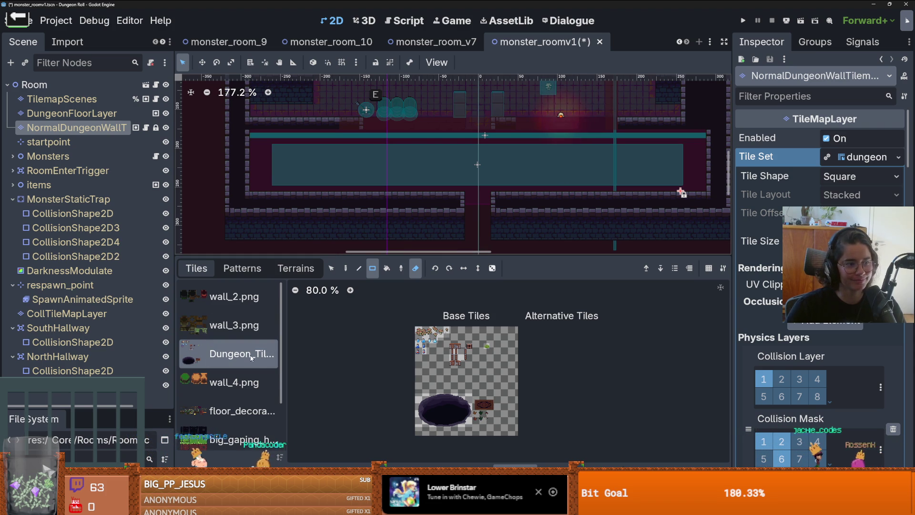
{"action": "scroll", "coordinate": [248, 381], "scroll_direction": "down", "scroll_amount": 3}
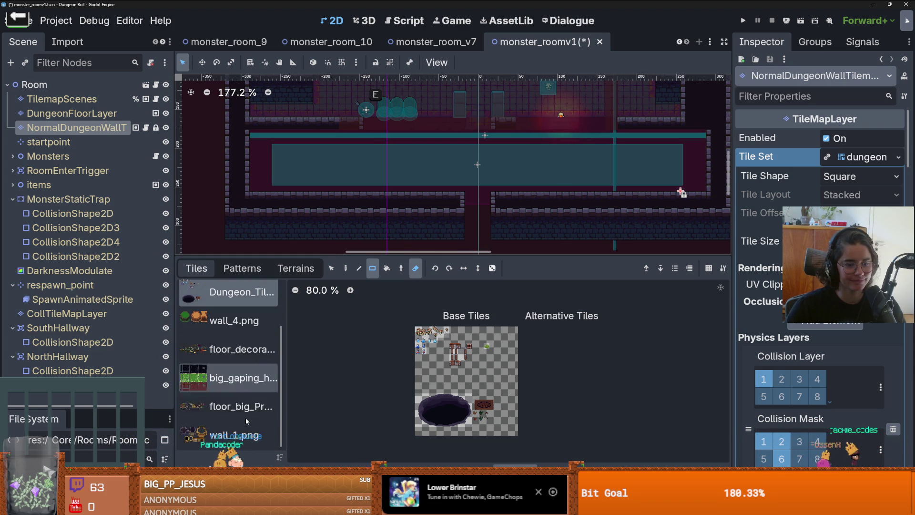
{"action": "left_click", "coordinate": [253, 427]}
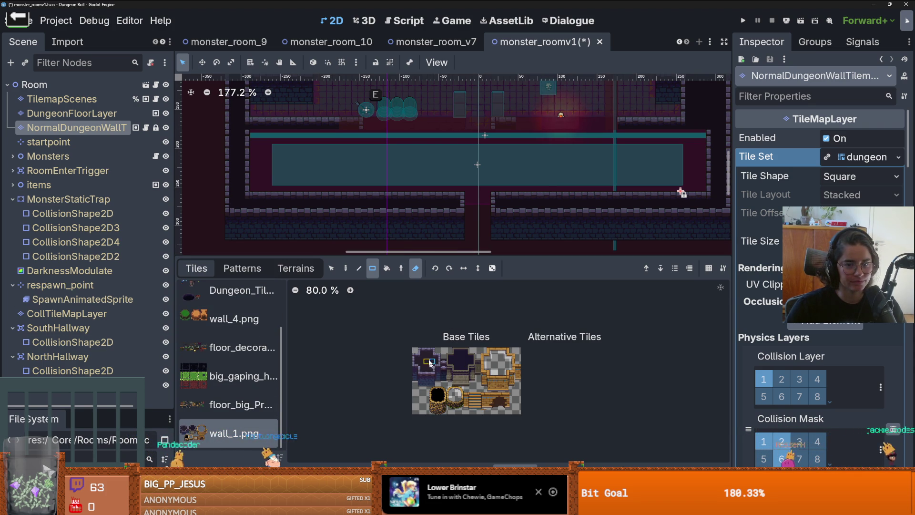
{"action": "scroll", "coordinate": [419, 190], "scroll_direction": "up", "scroll_amount": 2}
{"action": "left_click_drag", "start_coordinate": [484, 182], "coordinate": [226, 183]}
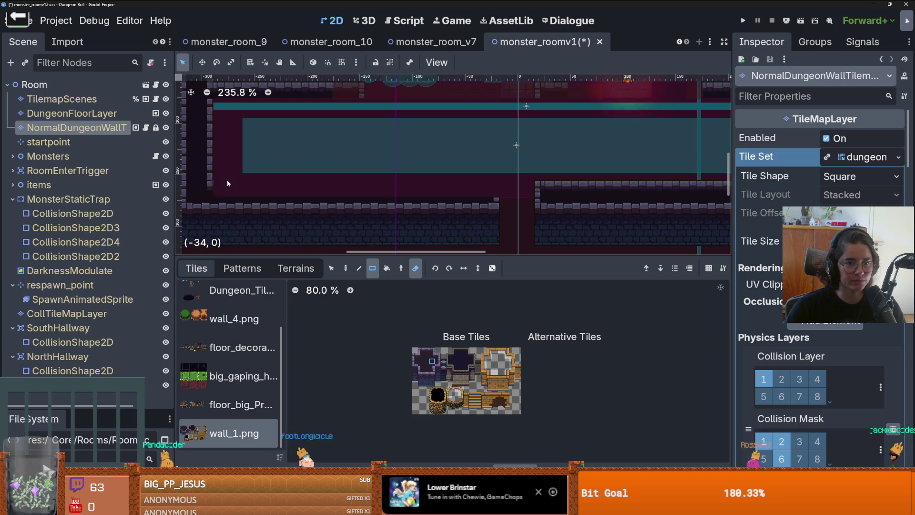
{"action": "scroll", "coordinate": [224, 191], "scroll_direction": "up", "scroll_amount": 1}
{"action": "left_click", "coordinate": [415, 268]}
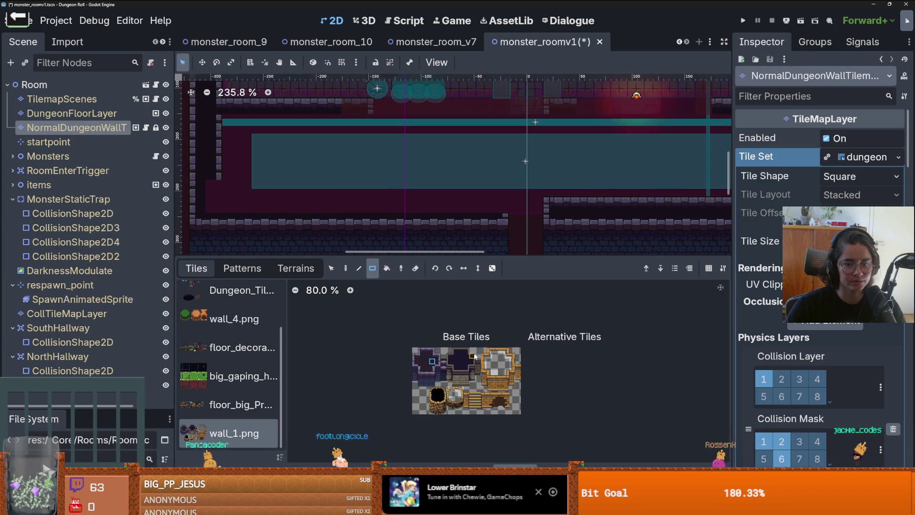
Step: Paint an 18-tile wall row, a 17x6 dark wall block, and a 15-tile row along row -6
{"action": "mouse_move", "coordinate": [495, 205]}
{"action": "left_mouse_down"}
{"action": "mouse_move", "coordinate": [218, 199]}
{"action": "mouse_move", "coordinate": [226, 139]}
{"action": "left_mouse_up"}
{"action": "scroll", "coordinate": [278, 194], "scroll_direction": "down", "scroll_amount": 2}
{"action": "scroll", "coordinate": [278, 194], "scroll_direction": "down", "scroll_amount": 1}
{"action": "mouse_move", "coordinate": [276, 172]}
{"action": "left_mouse_down"}
{"action": "mouse_move", "coordinate": [457, 238]}
{"action": "mouse_move", "coordinate": [436, 232]}
{"action": "left_mouse_up"}
{"action": "scroll", "coordinate": [428, 220], "scroll_direction": "up", "scroll_amount": 2}
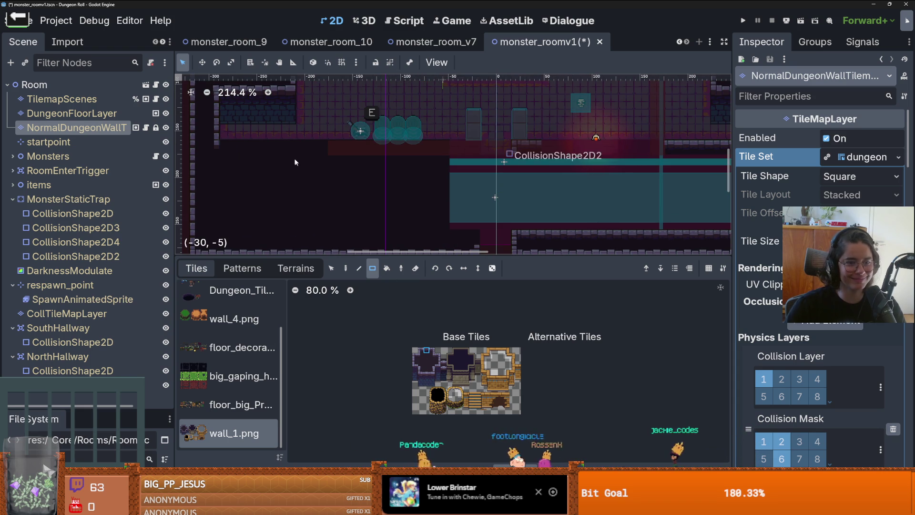
{"action": "left_click_drag", "start_coordinate": [227, 143], "coordinate": [439, 151]}
{"action": "scroll", "coordinate": [480, 165], "scroll_direction": "up", "scroll_amount": 1}
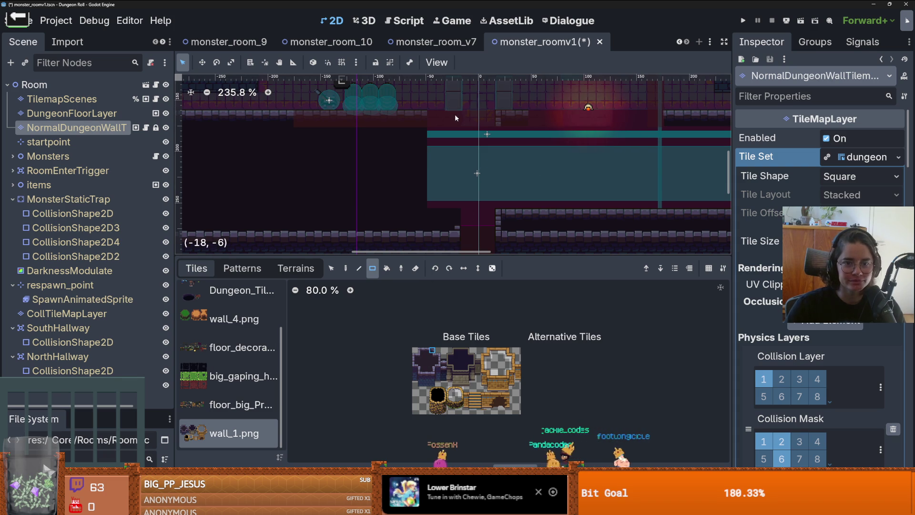
{"action": "scroll", "coordinate": [453, 157], "scroll_direction": "up", "scroll_amount": 2}
Step: Add vertical wall columns, including a 1x3 block covering the teal strip beside the corridor
{"action": "left_click", "coordinate": [438, 361]}
{"action": "left_click_drag", "start_coordinate": [458, 121], "coordinate": [464, 242]}
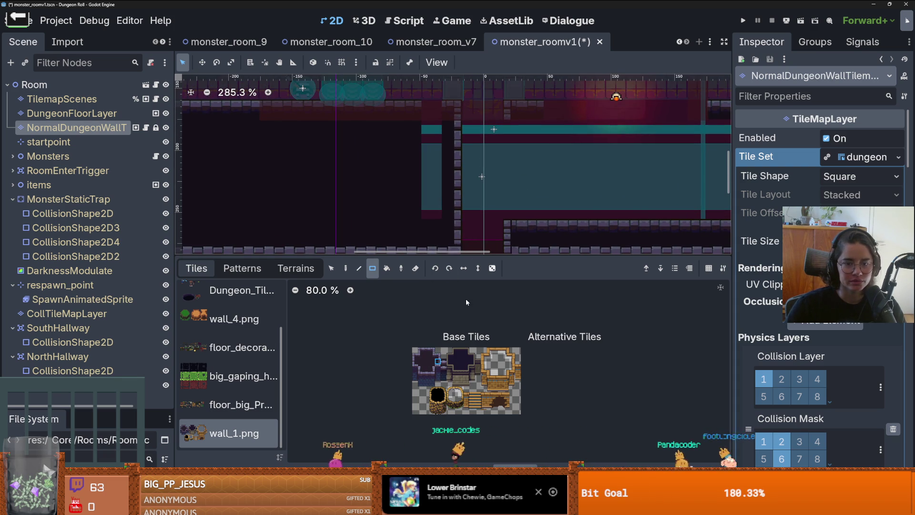
{"action": "left_click", "coordinate": [426, 355]}
{"action": "left_click_drag", "start_coordinate": [428, 173], "coordinate": [428, 214]}
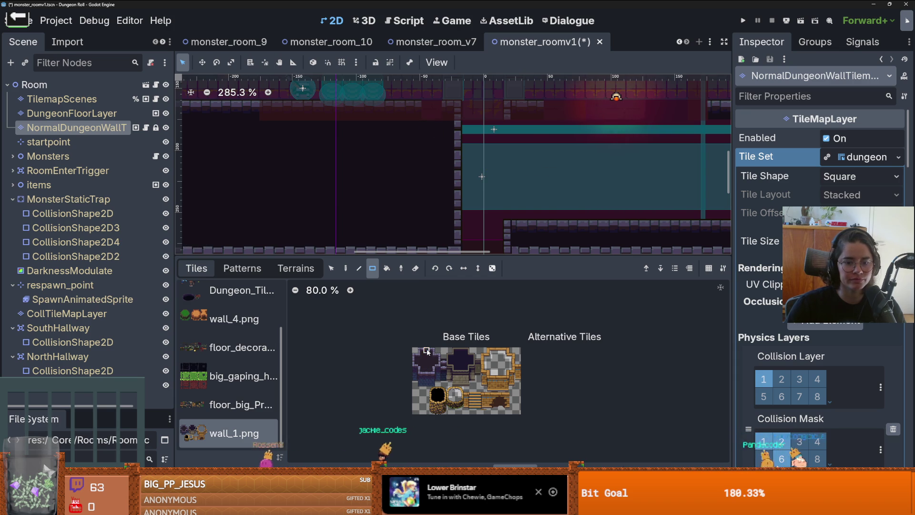
{"action": "scroll", "coordinate": [486, 164], "scroll_direction": "right", "scroll_amount": 2}
{"action": "scroll", "coordinate": [486, 164], "scroll_direction": "down", "scroll_amount": 1}
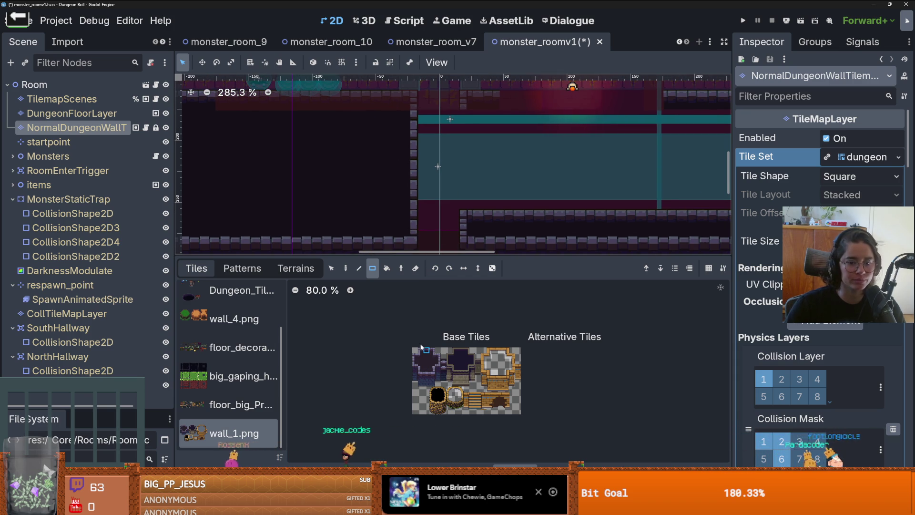
{"action": "mouse_move", "coordinate": [470, 105]}
{"action": "left_mouse_down"}
{"action": "mouse_move", "coordinate": [469, 200]}
{"action": "mouse_move", "coordinate": [485, 217]}
{"action": "left_mouse_up"}
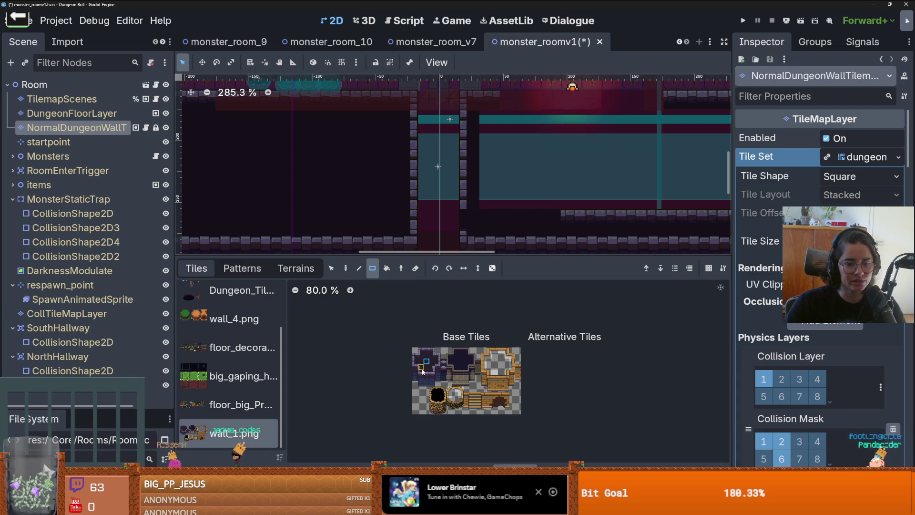
{"action": "scroll", "coordinate": [466, 217], "scroll_direction": "down", "scroll_amount": 3}
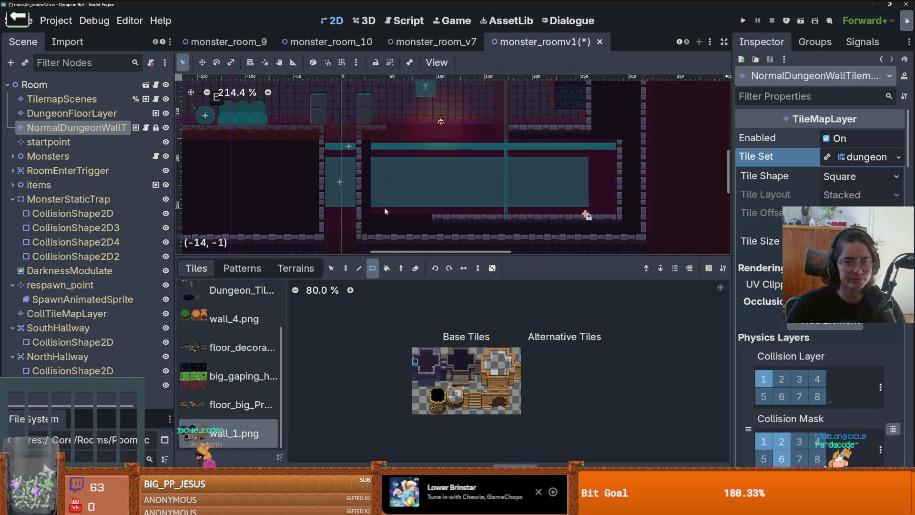
Step: Paint a wall row across the room, fill the large corridor area, and add a 17-tile bottom row
{"action": "left_click", "coordinate": [427, 353]}
{"action": "left_click_drag", "start_coordinate": [389, 136], "coordinate": [507, 129]}
{"action": "scroll", "coordinate": [405, 153], "scroll_direction": "up", "scroll_amount": 3}
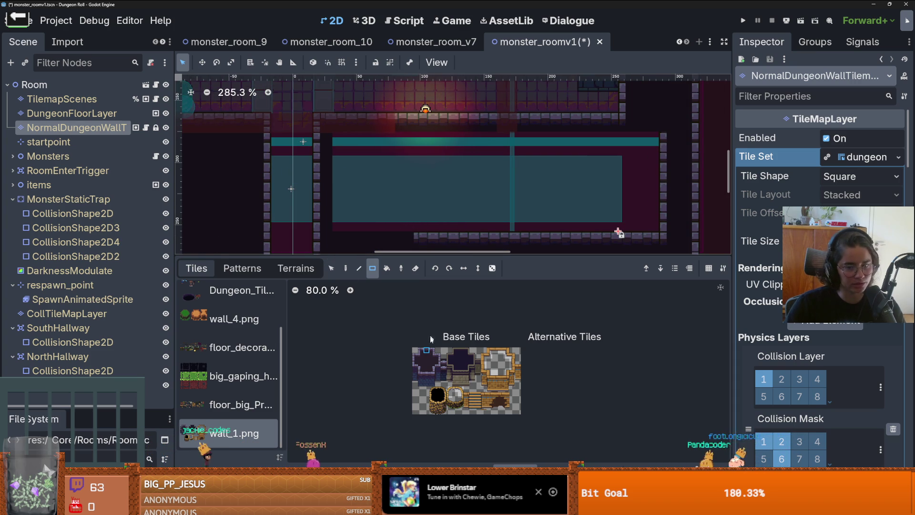
{"action": "mouse_move", "coordinate": [341, 143]}
{"action": "left_mouse_down"}
{"action": "mouse_move", "coordinate": [445, 185]}
{"action": "mouse_move", "coordinate": [662, 201]}
{"action": "left_mouse_up"}
{"action": "mouse_move", "coordinate": [662, 233]}
{"action": "left_mouse_down"}
{"action": "mouse_move", "coordinate": [349, 233]}
{"action": "mouse_move", "coordinate": [362, 232]}
{"action": "left_mouse_up"}
{"action": "scroll", "coordinate": [379, 231], "scroll_direction": "down", "scroll_amount": 3}
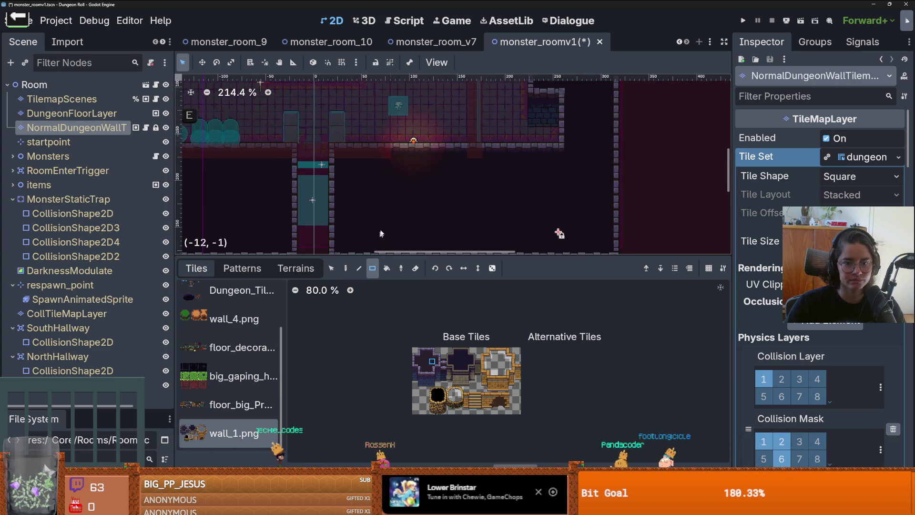
{"action": "scroll", "coordinate": [551, 244], "scroll_direction": "down", "scroll_amount": 6}
{"action": "scroll", "coordinate": [497, 195], "scroll_direction": "up", "scroll_amount": 1}
{"action": "scroll", "coordinate": [496, 195], "scroll_direction": "up", "scroll_amount": 4}
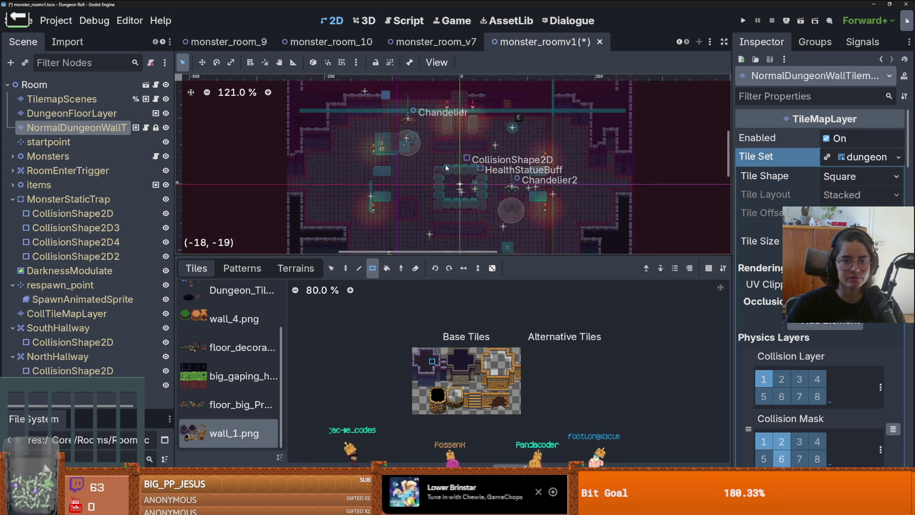
Step: Select the tall wall tiles and build the top wall with a tall column and a 7-tile row
{"action": "scroll", "coordinate": [415, 96], "scroll_direction": "up", "scroll_amount": 2}
{"action": "scroll", "coordinate": [415, 95], "scroll_direction": "up", "scroll_amount": 2}
{"action": "scroll", "coordinate": [389, 164], "scroll_direction": "up", "scroll_amount": 3}
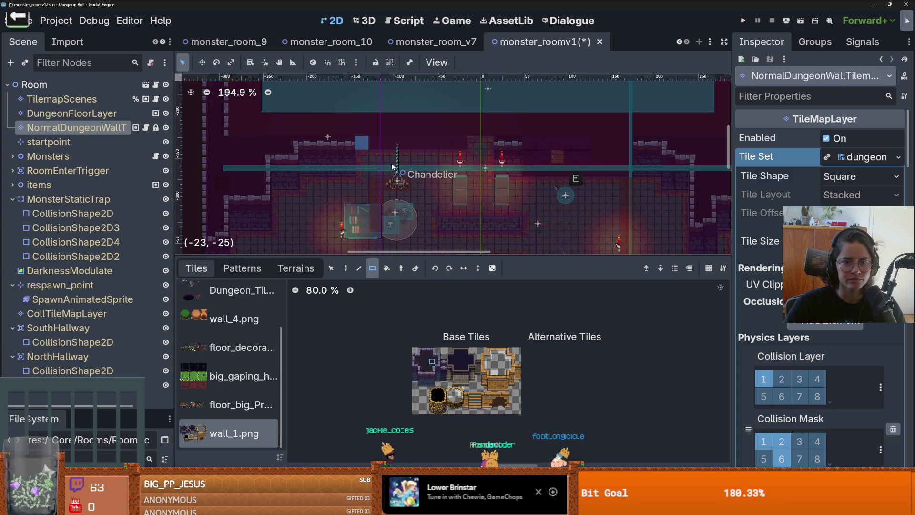
{"action": "scroll", "coordinate": [357, 202], "scroll_direction": "up", "scroll_amount": 3}
{"action": "scroll", "coordinate": [357, 200], "scroll_direction": "up", "scroll_amount": 2}
{"action": "scroll", "coordinate": [433, 377], "scroll_direction": "up", "scroll_amount": 5}
{"action": "scroll", "coordinate": [433, 376], "scroll_direction": "up", "scroll_amount": 4}
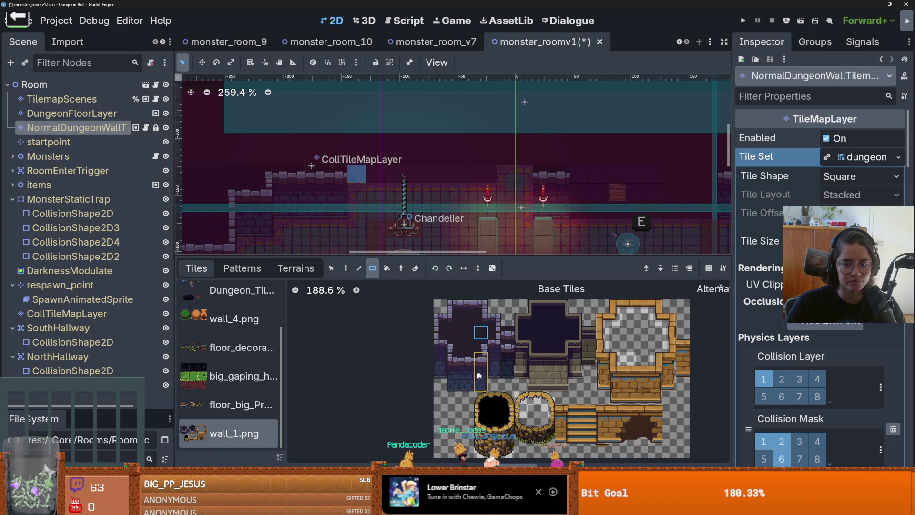
{"action": "left_click", "coordinate": [489, 364]}
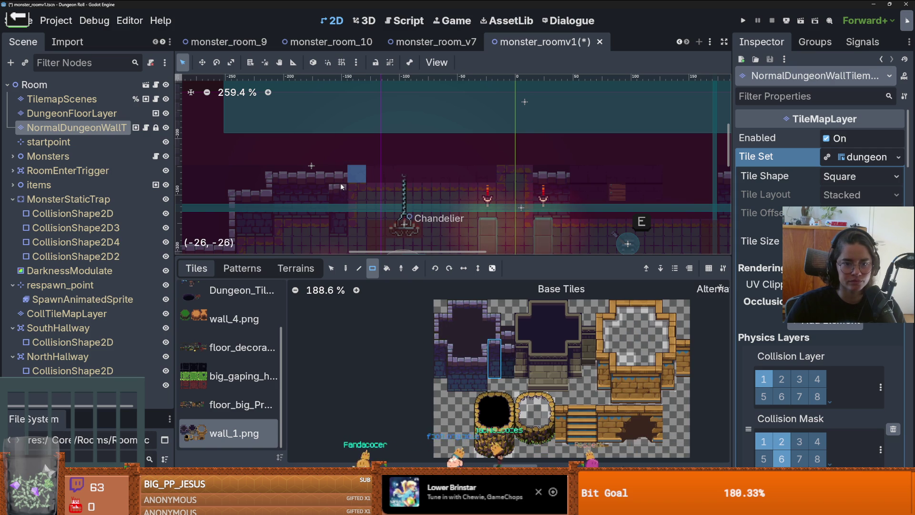
{"action": "scroll", "coordinate": [370, 179], "scroll_direction": "up", "scroll_amount": 2}
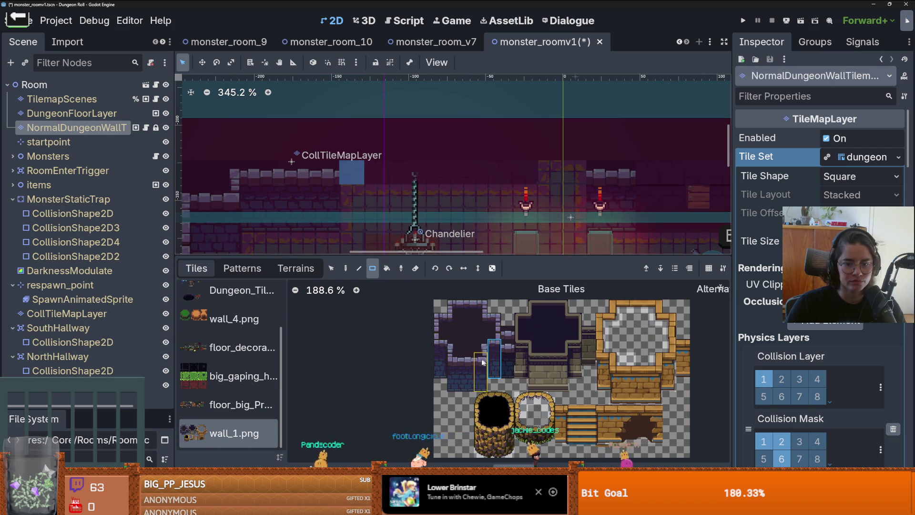
{"action": "left_click", "coordinate": [480, 372]}
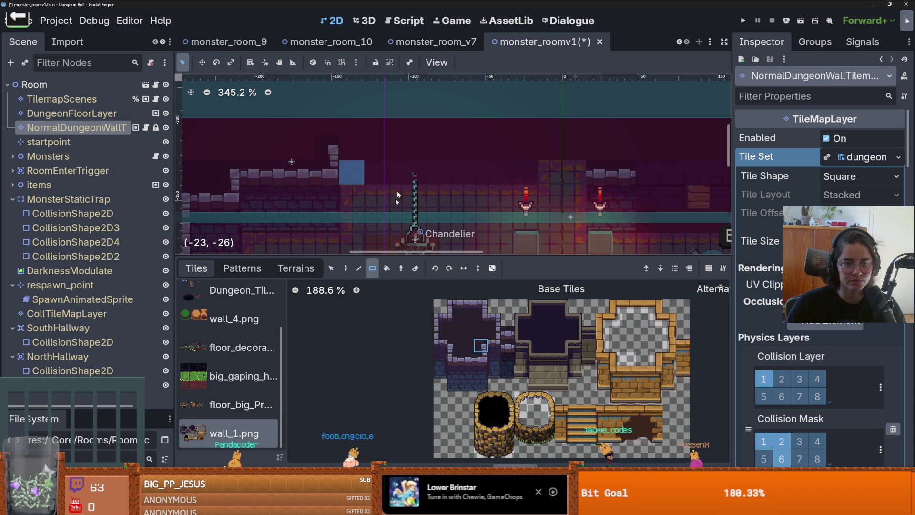
{"action": "left_click", "coordinate": [466, 362]}
{"action": "left_click", "coordinate": [345, 159]}
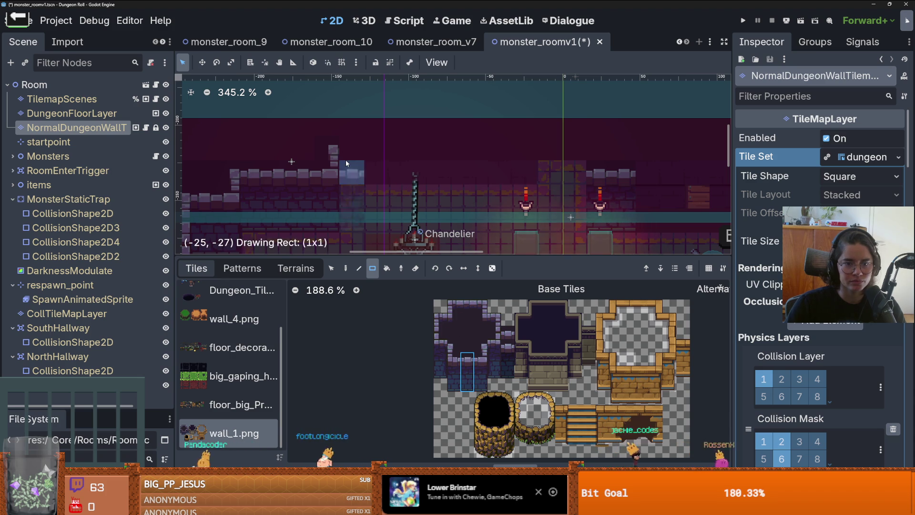
{"action": "left_click", "coordinate": [353, 135]}
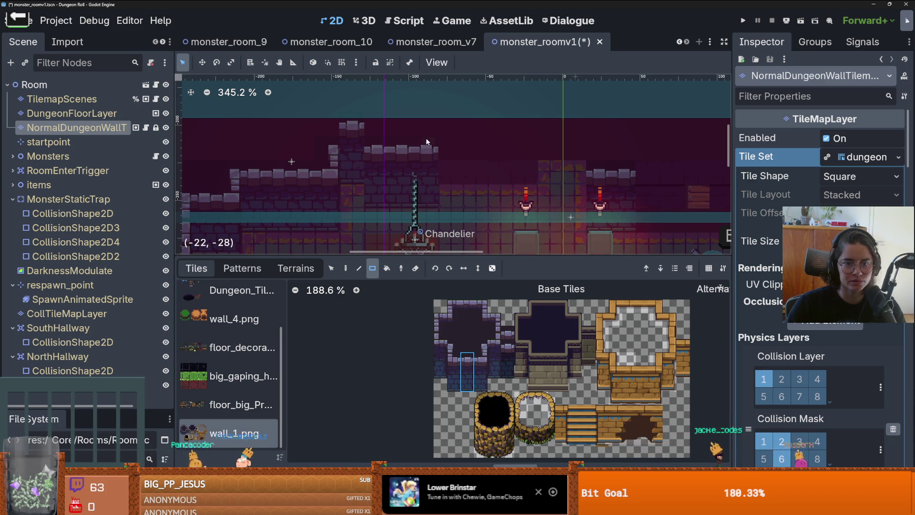
{"action": "left_click_drag", "start_coordinate": [375, 125], "coordinate": [516, 131]}
Step: Place a wall tile and an adjacent wall column further along the top wall
{"action": "scroll", "coordinate": [517, 159], "scroll_direction": "up", "scroll_amount": 2}
{"action": "scroll", "coordinate": [516, 159], "scroll_direction": "right", "scroll_amount": 3}
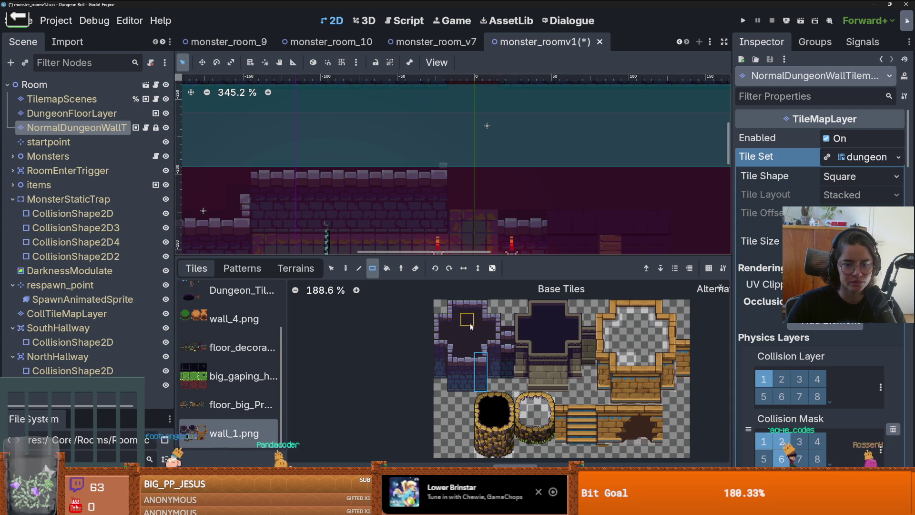
{"action": "left_click", "coordinate": [456, 155]}
{"action": "left_click", "coordinate": [485, 156]}
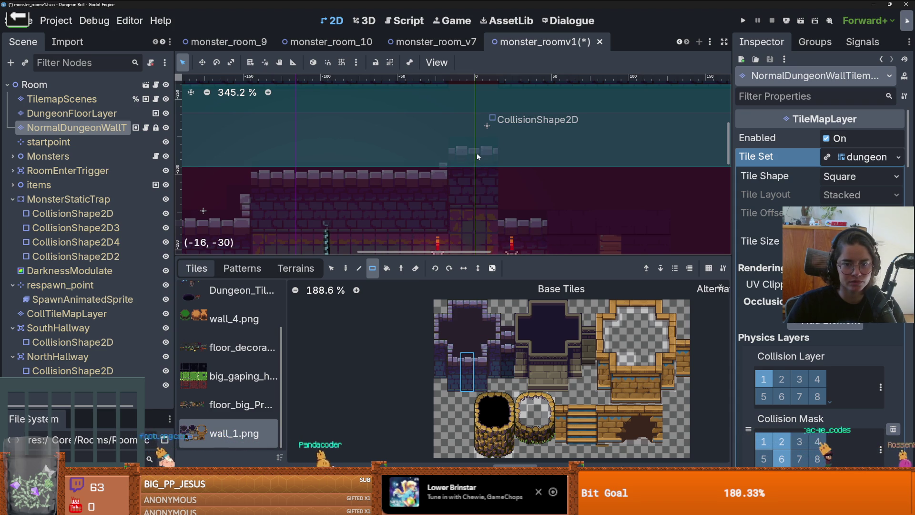
Step: With a different wall_1.png tile, paint a 3x4 wall block and a 1x2 column on the top wall
{"action": "left_click", "coordinate": [486, 349]}
{"action": "scroll", "coordinate": [348, 198], "scroll_direction": "up", "scroll_amount": 2}
{"action": "scroll", "coordinate": [394, 205], "scroll_direction": "left", "scroll_amount": 2}
{"action": "scroll", "coordinate": [406, 219], "scroll_direction": "down", "scroll_amount": 1}
{"action": "scroll", "coordinate": [406, 218], "scroll_direction": "up", "scroll_amount": 4}
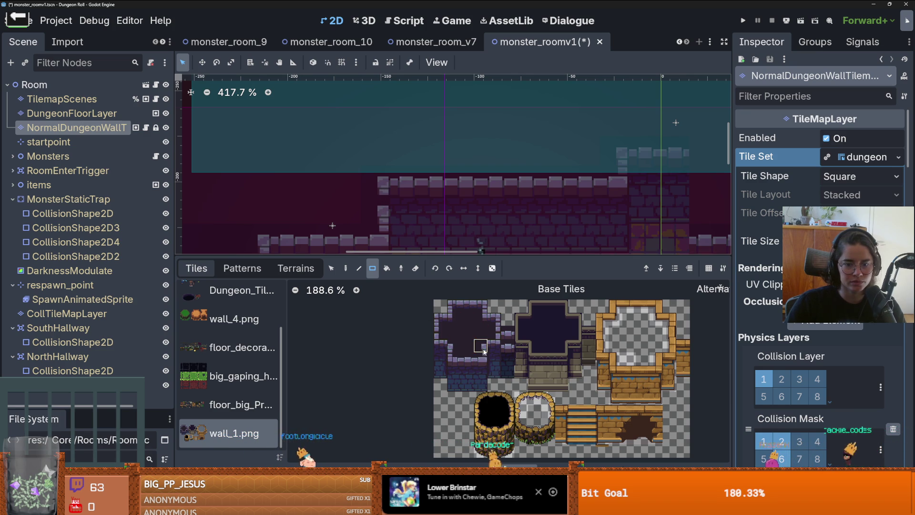
{"action": "left_click", "coordinate": [494, 332]}
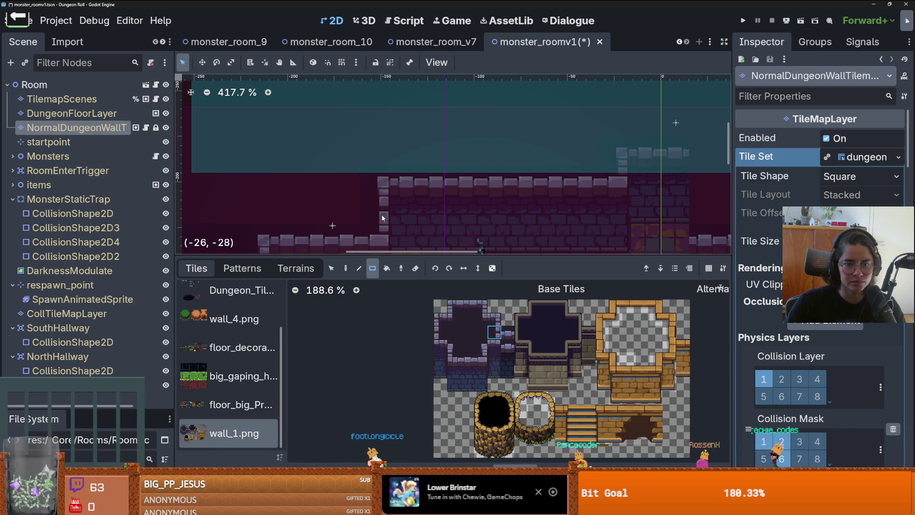
{"action": "scroll", "coordinate": [385, 228], "scroll_direction": "down", "scroll_amount": 6}
{"action": "scroll", "coordinate": [404, 159], "scroll_direction": "up", "scroll_amount": 3}
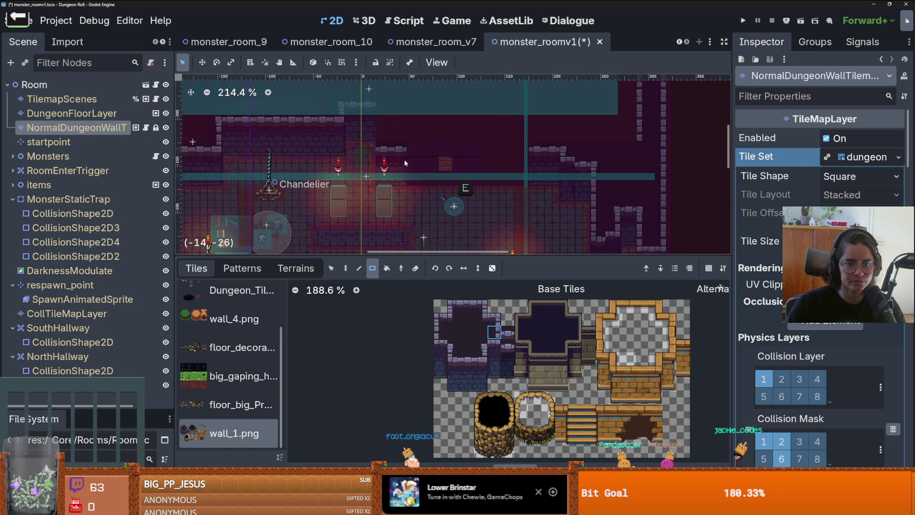
{"action": "scroll", "coordinate": [414, 164], "scroll_direction": "down", "scroll_amount": 8}
{"action": "scroll", "coordinate": [422, 168], "scroll_direction": "up", "scroll_amount": 2}
{"action": "mouse_move", "coordinate": [387, 175]}
{"action": "left_mouse_down"}
{"action": "mouse_move", "coordinate": [374, 140]}
{"action": "mouse_move", "coordinate": [387, 168]}
{"action": "left_mouse_up"}
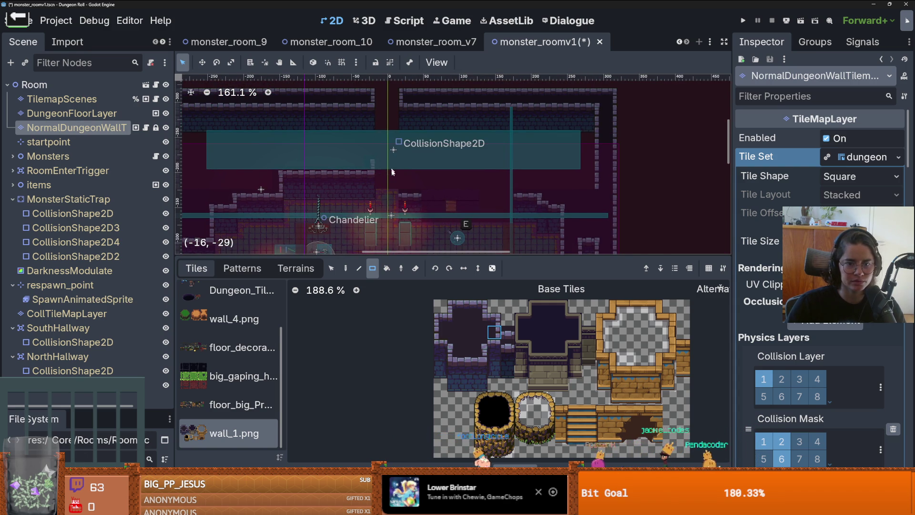
{"action": "scroll", "coordinate": [390, 182], "scroll_direction": "up", "scroll_amount": 4}
{"action": "scroll", "coordinate": [380, 156], "scroll_direction": "down", "scroll_amount": 1}
{"action": "scroll", "coordinate": [379, 153], "scroll_direction": "up", "scroll_amount": 2}
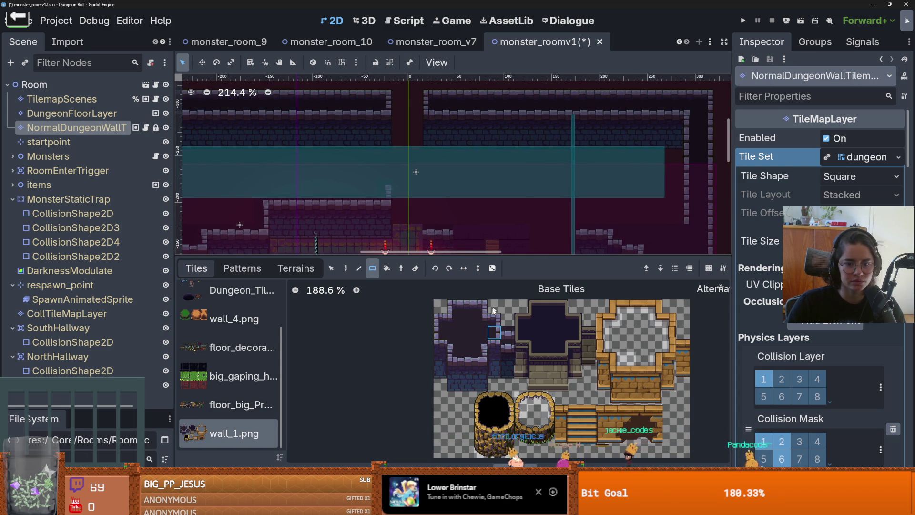
{"action": "left_click_drag", "start_coordinate": [388, 157], "coordinate": [386, 153]}
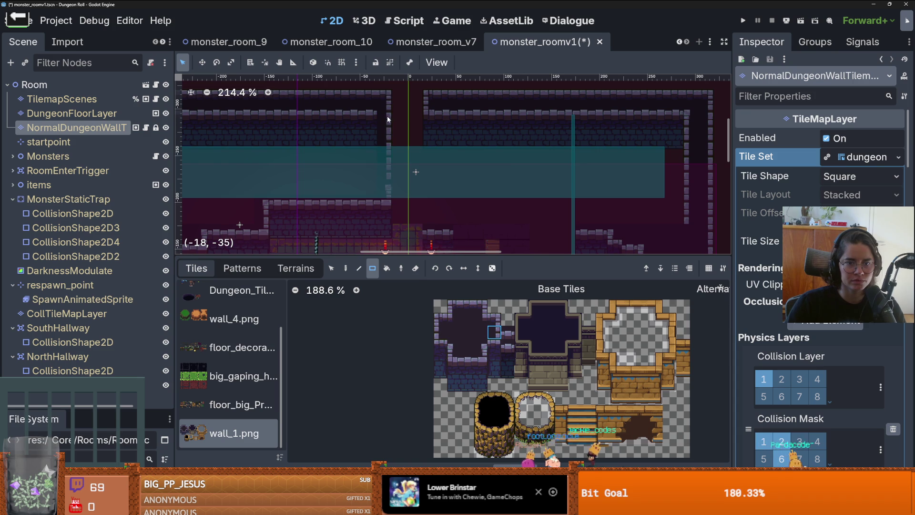
Step: Overwrite the top wall row with dark wall tiles
{"action": "scroll", "coordinate": [390, 187], "scroll_direction": "left", "scroll_amount": 3}
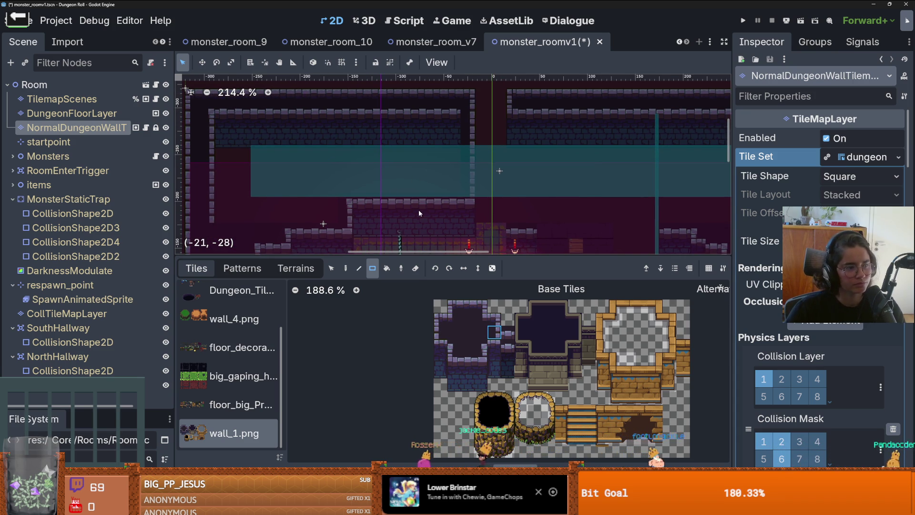
{"action": "mouse_move", "coordinate": [453, 111]}
{"action": "left_mouse_down"}
{"action": "mouse_move", "coordinate": [226, 111]}
{"action": "mouse_move", "coordinate": [211, 163]}
{"action": "left_mouse_up"}
{"action": "scroll", "coordinate": [308, 155], "scroll_direction": "left", "scroll_amount": 5}
{"action": "scroll", "coordinate": [307, 155], "scroll_direction": "down", "scroll_amount": 2}
{"action": "left_click", "coordinate": [386, 268]}
{"action": "scroll", "coordinate": [453, 190], "scroll_direction": "right", "scroll_amount": 5}
{"action": "scroll", "coordinate": [470, 185], "scroll_direction": "down", "scroll_amount": 2}
{"action": "scroll", "coordinate": [462, 193], "scroll_direction": "right", "scroll_amount": 5}
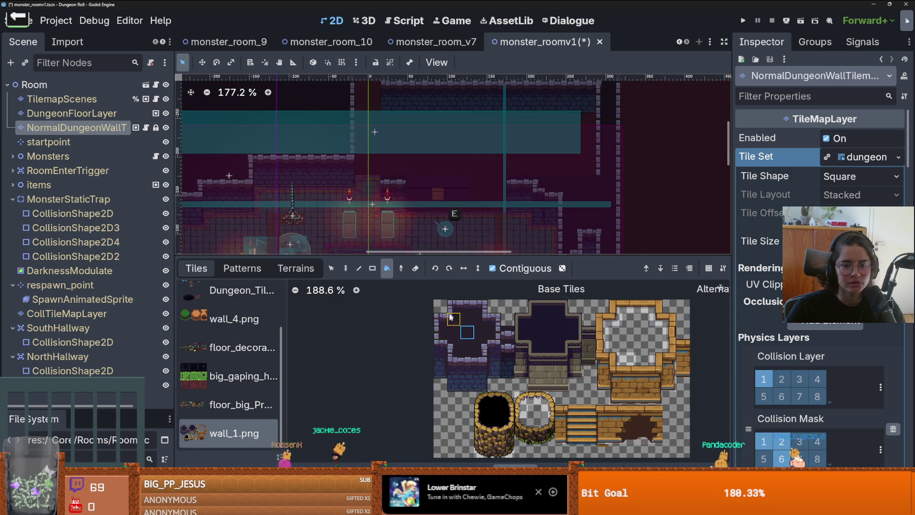
Step: Choose a dark wall_1.png tile and return from Bucket fill to the Paint tool
{"action": "left_click", "coordinate": [440, 331]}
{"action": "scroll", "coordinate": [385, 161], "scroll_direction": "up", "scroll_amount": 1}
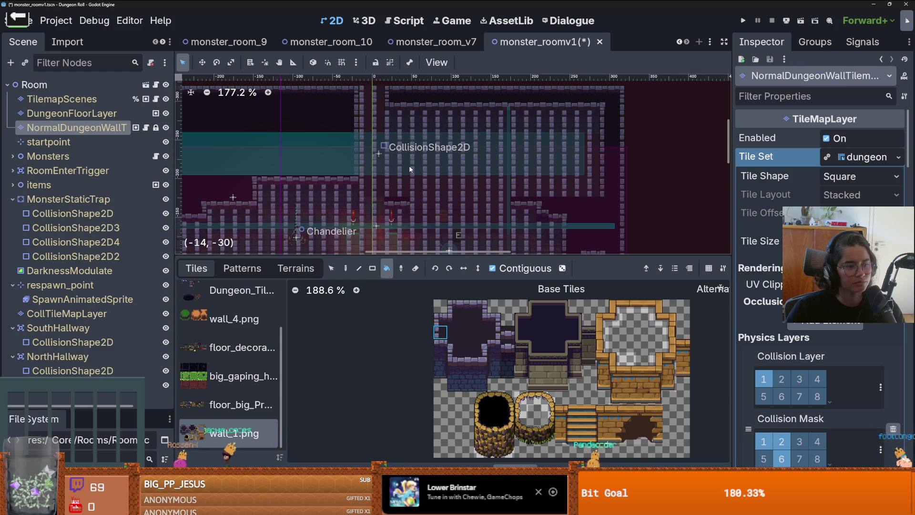
{"action": "scroll", "coordinate": [409, 165], "scroll_direction": "up", "scroll_amount": 3}
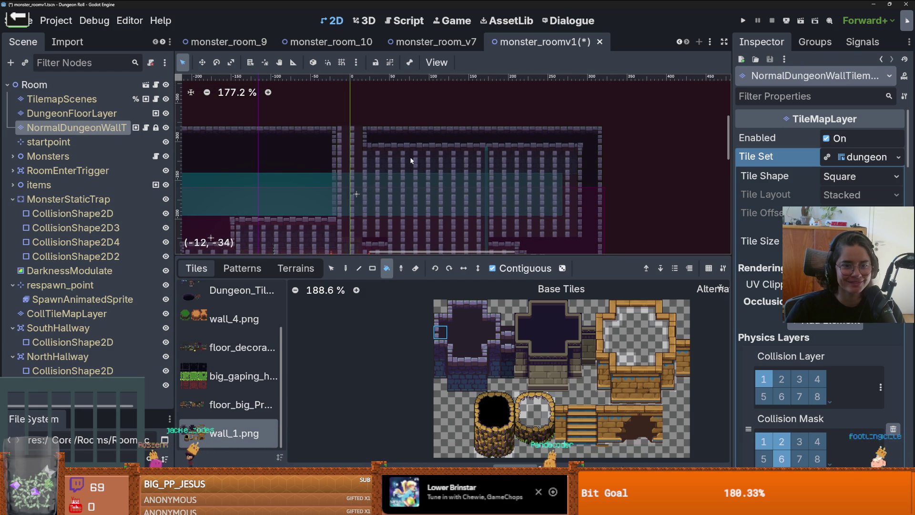
{"action": "key", "text": "d"}
{"action": "scroll", "coordinate": [418, 167], "scroll_direction": "down", "scroll_amount": 5}
{"action": "scroll", "coordinate": [418, 167], "scroll_direction": "left", "scroll_amount": 4}
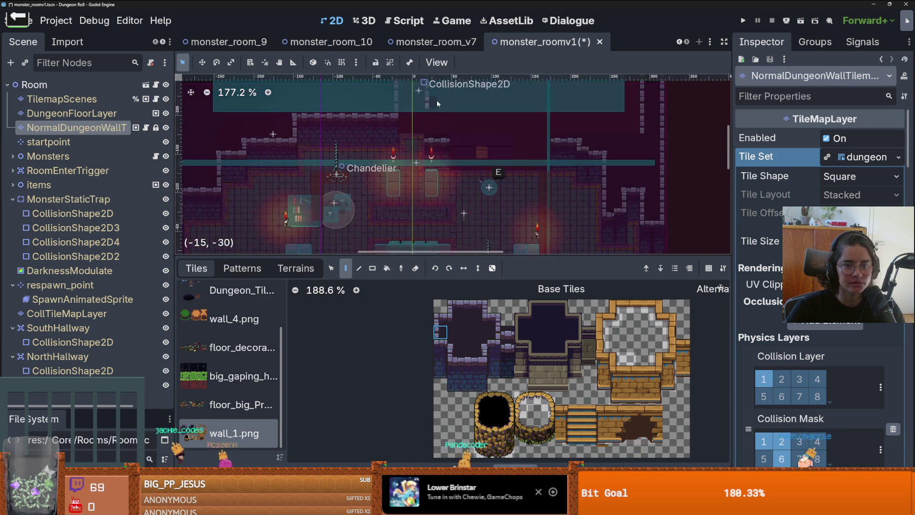
{"action": "scroll", "coordinate": [419, 176], "scroll_direction": "up", "scroll_amount": 4}
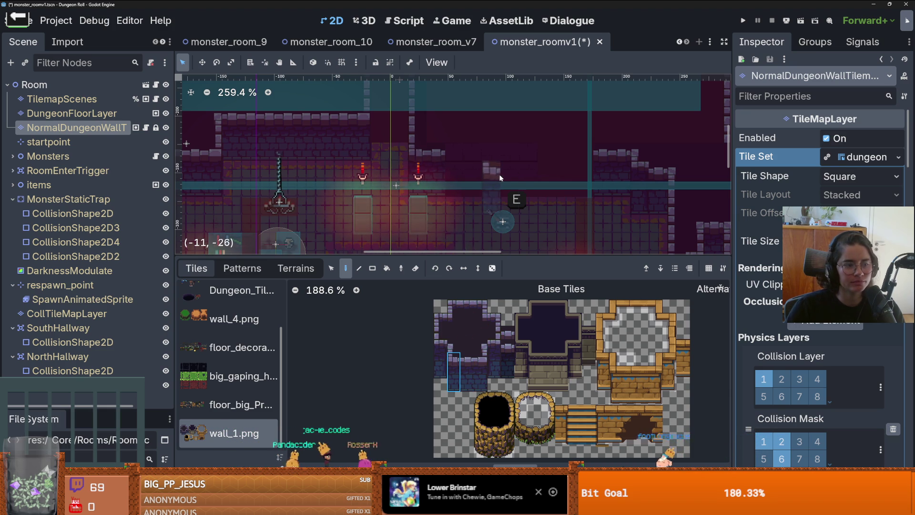
{"action": "scroll", "coordinate": [451, 181], "scroll_direction": "right", "scroll_amount": 4}
{"action": "scroll", "coordinate": [451, 182], "scroll_direction": "up", "scroll_amount": 1}
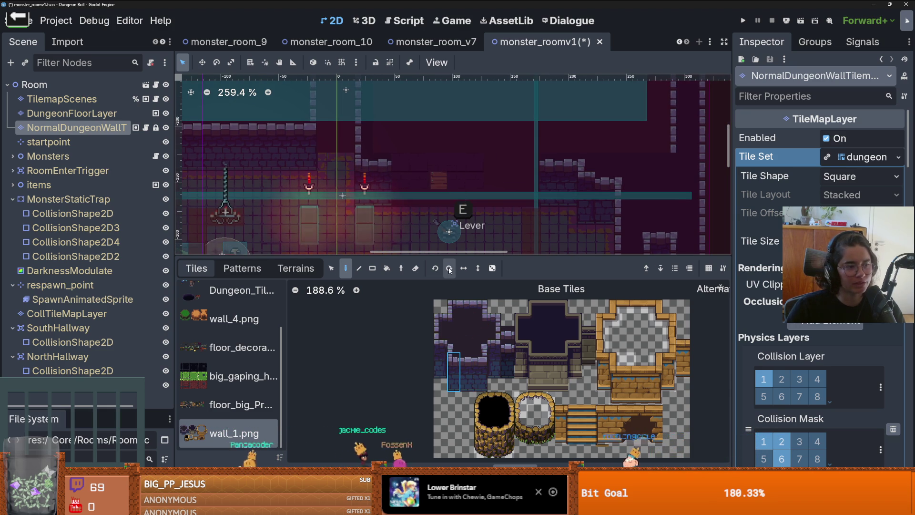
Step: Paint a brick wall row across the room and repaint the whole top wall row dark
{"action": "left_click", "coordinate": [472, 361]}
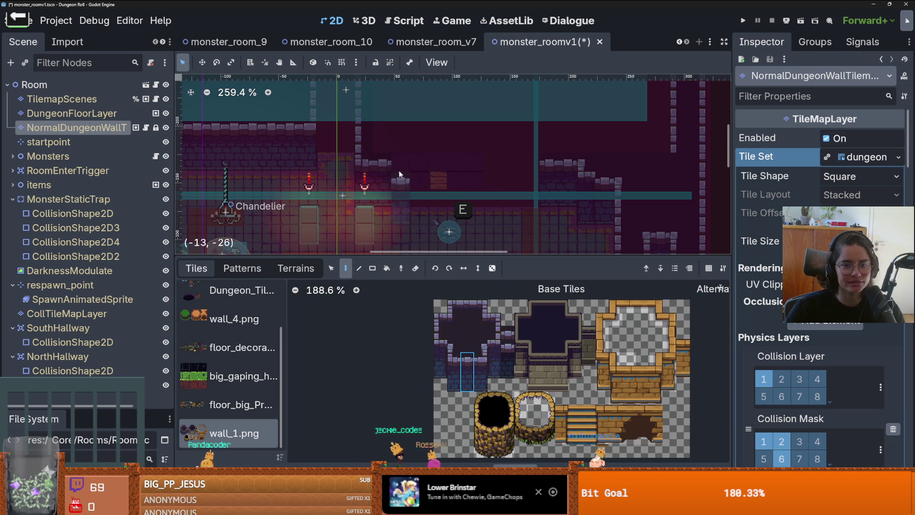
{"action": "left_click_drag", "start_coordinate": [399, 161], "coordinate": [527, 170]}
{"action": "scroll", "coordinate": [536, 193], "scroll_direction": "down", "scroll_amount": 3}
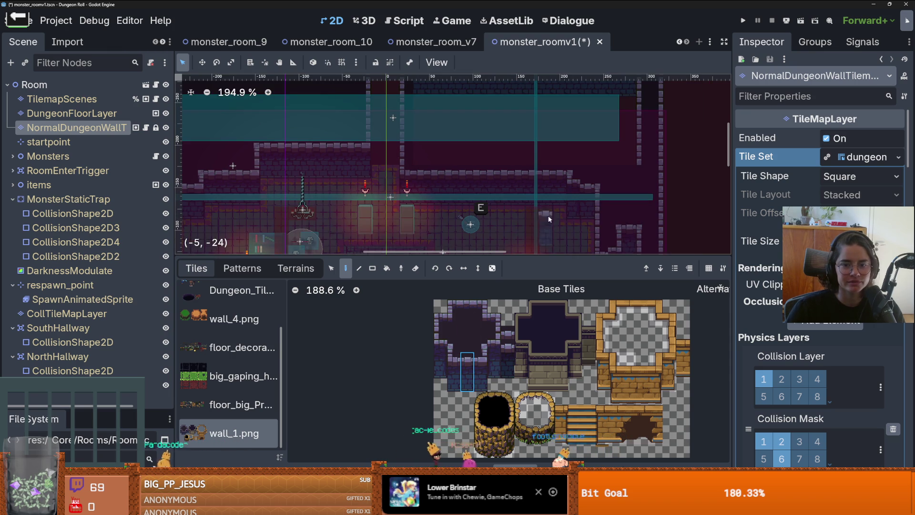
{"action": "scroll", "coordinate": [542, 216], "scroll_direction": "down", "scroll_amount": 2}
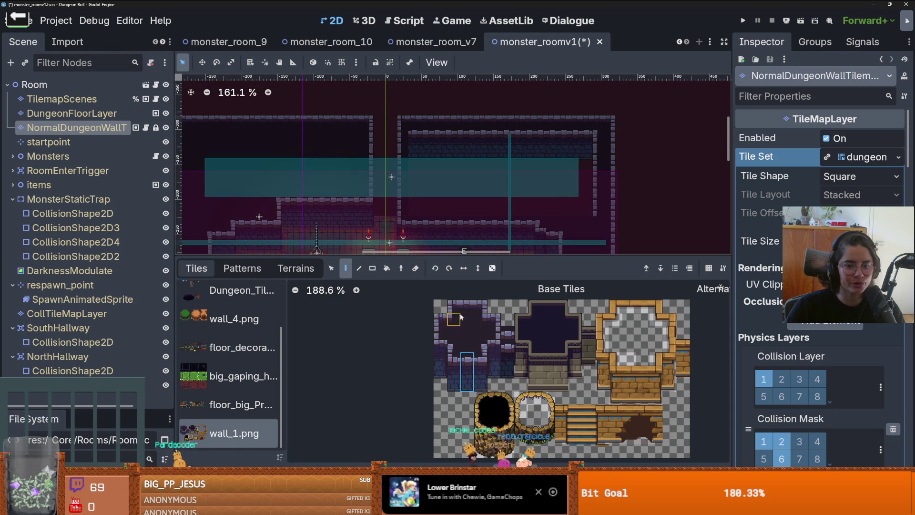
{"action": "left_click", "coordinate": [413, 140]}
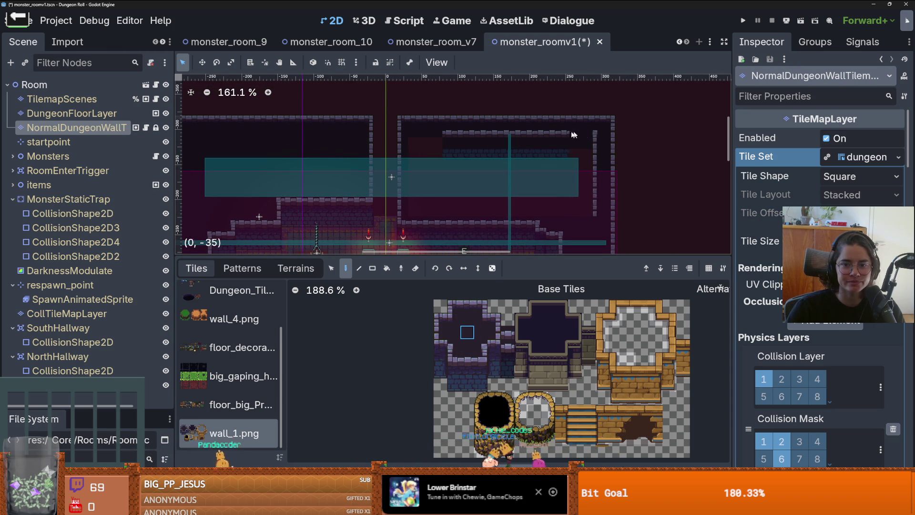
{"action": "left_click_drag", "start_coordinate": [583, 136], "coordinate": [450, 135]}
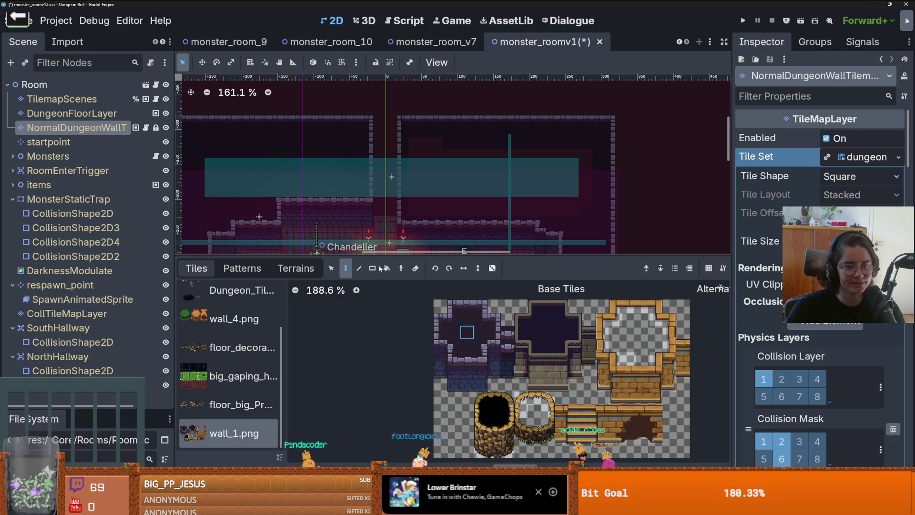
{"action": "key", "text": "b"}
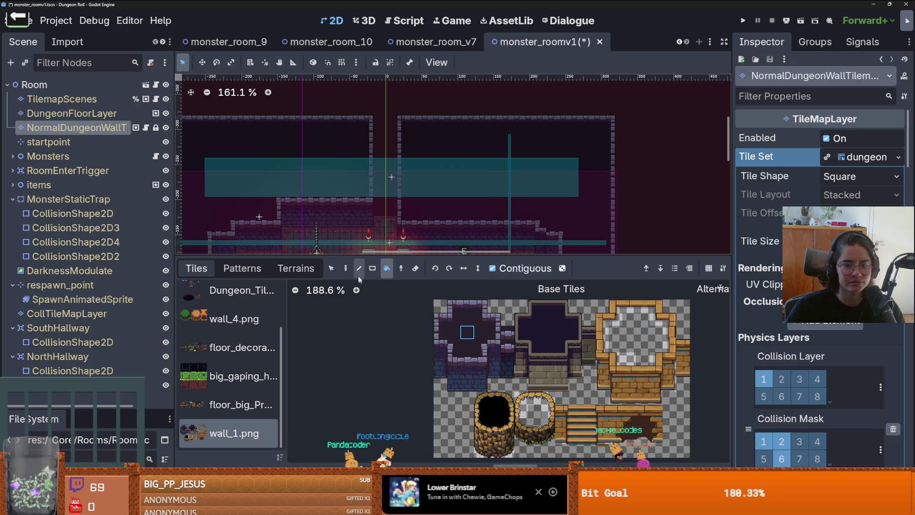
{"action": "key", "text": "d"}
{"action": "scroll", "coordinate": [475, 248], "scroll_direction": "down", "scroll_amount": 5}
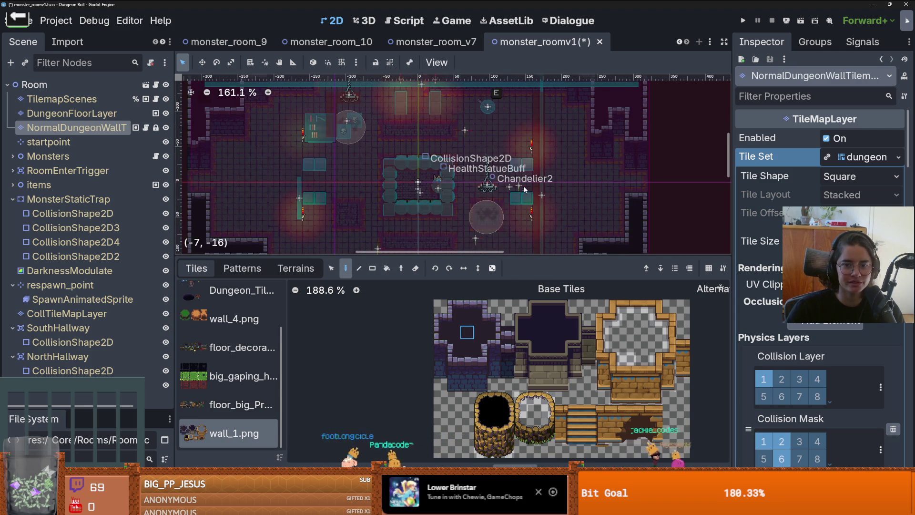
Step: Try moving SpawnAnimatedSprite under CollTileMapLayer and dismiss the inherited-node warning
{"action": "scroll", "coordinate": [525, 189], "scroll_direction": "down", "scroll_amount": 2}
{"action": "scroll", "coordinate": [529, 179], "scroll_direction": "down", "scroll_amount": 3}
{"action": "scroll", "coordinate": [533, 169], "scroll_direction": "up", "scroll_amount": 1}
{"action": "scroll", "coordinate": [536, 165], "scroll_direction": "down", "scroll_amount": 1}
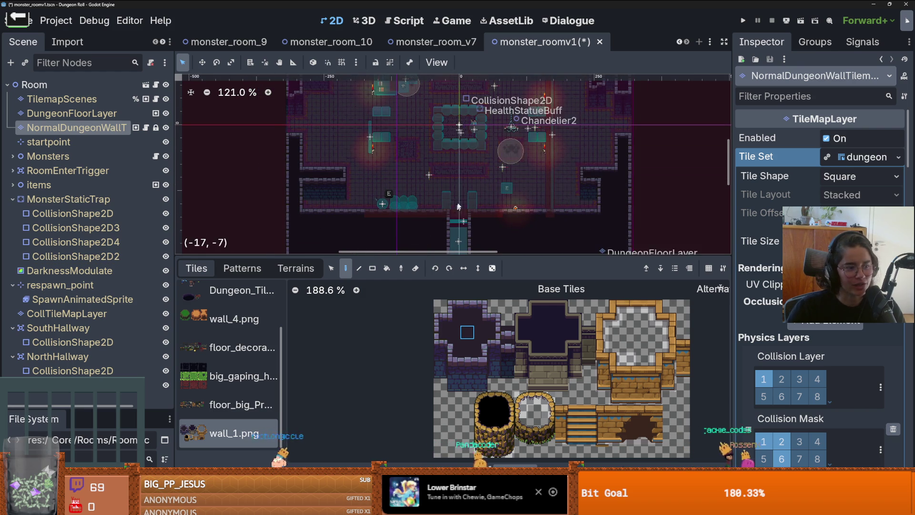
{"action": "scroll", "coordinate": [454, 214], "scroll_direction": "up", "scroll_amount": 1}
{"action": "scroll", "coordinate": [454, 214], "scroll_direction": "right", "scroll_amount": 3}
{"action": "left_click_drag", "start_coordinate": [333, 259], "coordinate": [332, 318]}
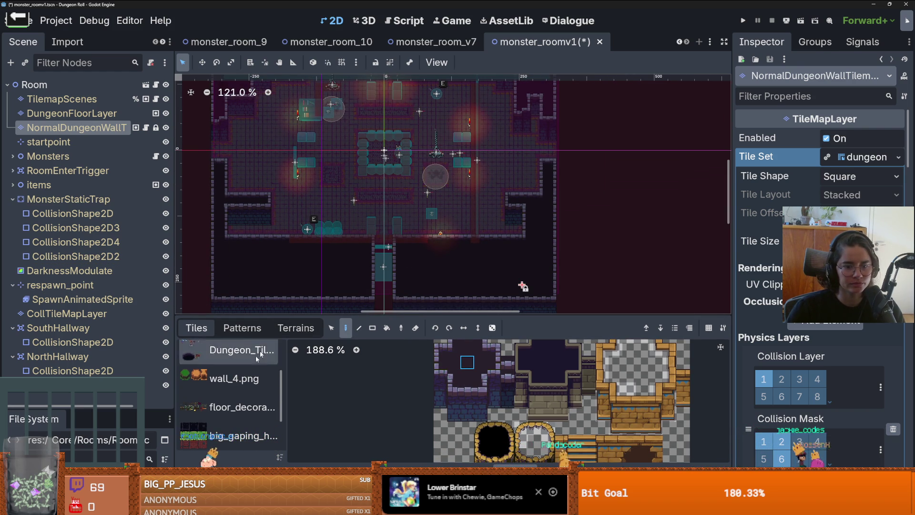
{"action": "scroll", "coordinate": [228, 355], "scroll_direction": "down", "scroll_amount": 2}
{"action": "left_click_drag", "start_coordinate": [69, 300], "coordinate": [87, 316]}
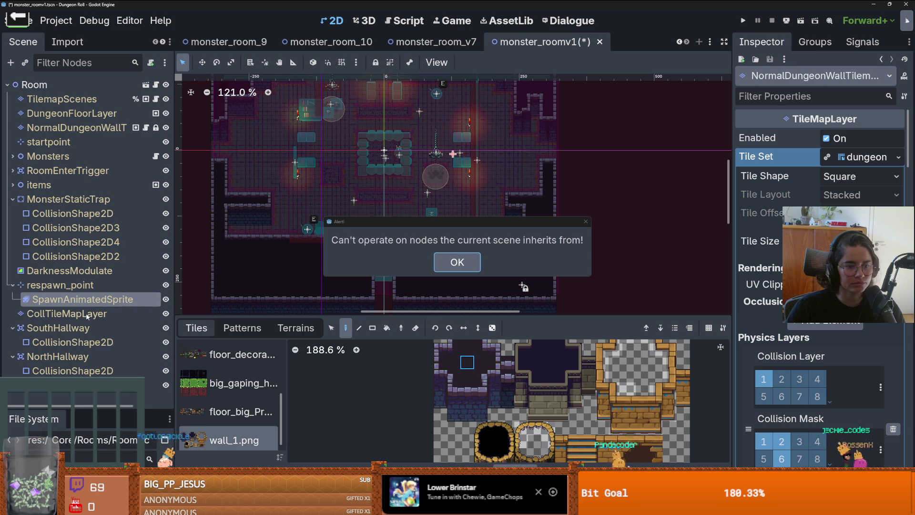
{"action": "left_click", "coordinate": [584, 222]}
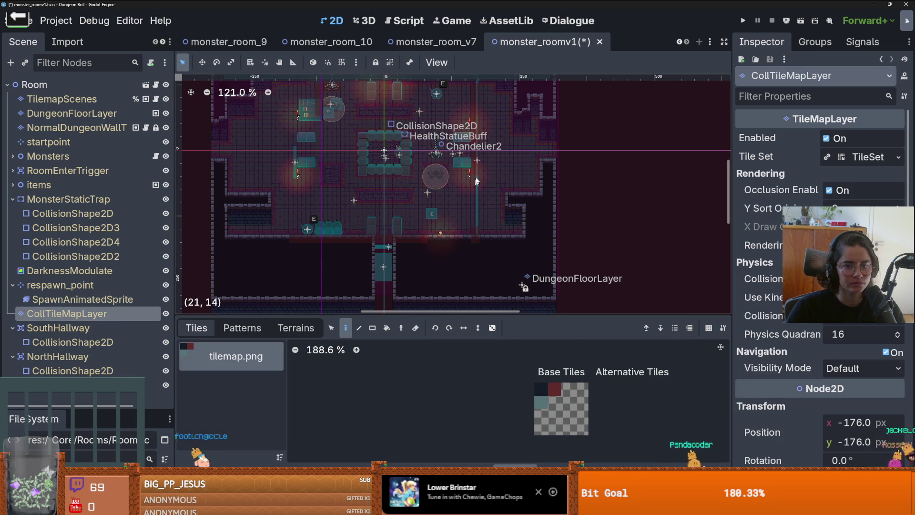
Step: Select the TilemapScenes layer for editing and switch to the tile Select tool
{"action": "left_click_drag", "start_coordinate": [484, 169], "coordinate": [462, 228]}
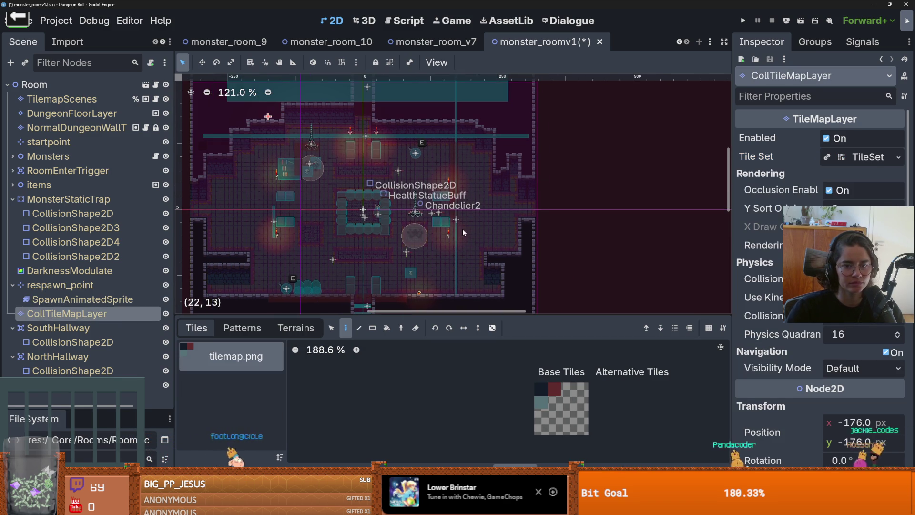
{"action": "scroll", "coordinate": [294, 197], "scroll_direction": "up", "scroll_amount": 4}
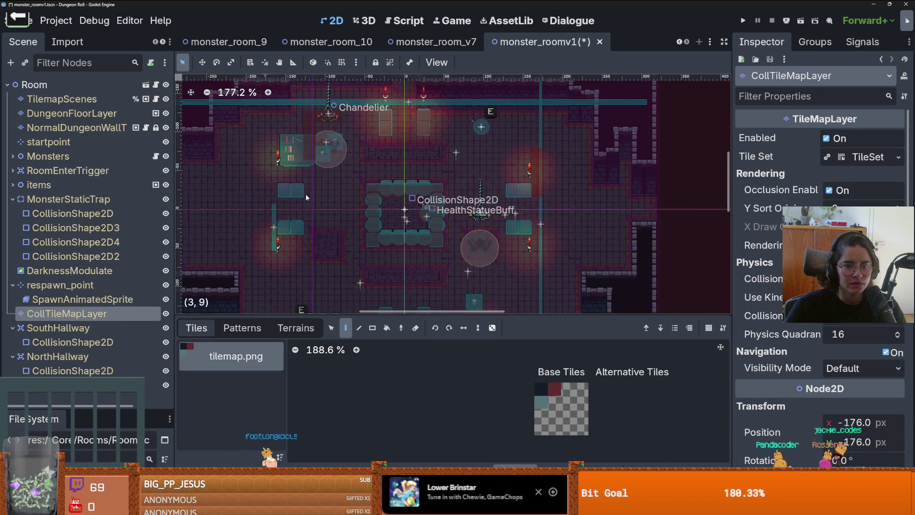
{"action": "scroll", "coordinate": [294, 197], "scroll_direction": "up", "scroll_amount": 2}
{"action": "left_click", "coordinate": [119, 100]}
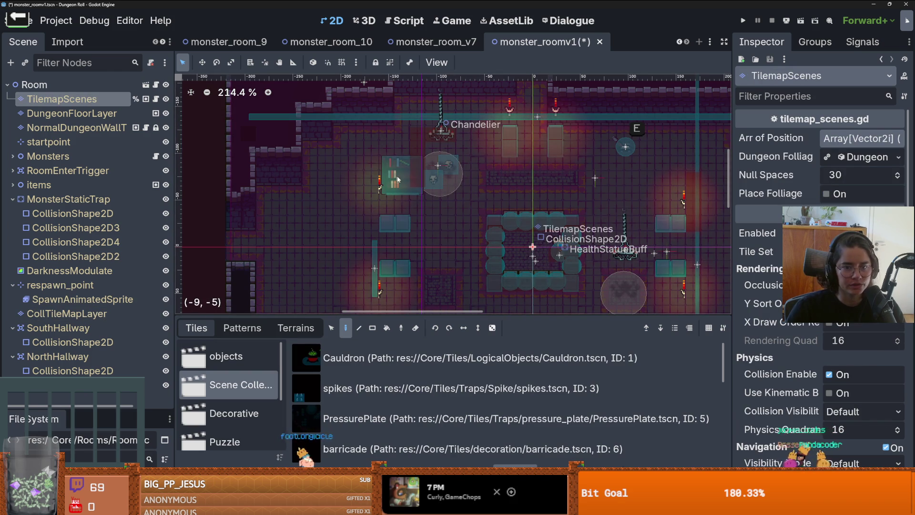
{"action": "key", "text": "s"}
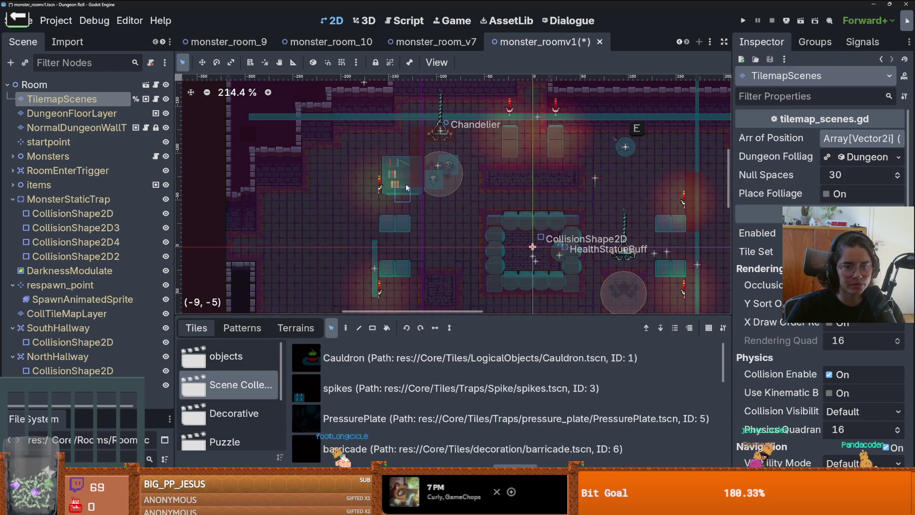
Step: Move the left barricade scene tiles further left and shift the barricade pair rightward
{"action": "left_click", "coordinate": [358, 137]}
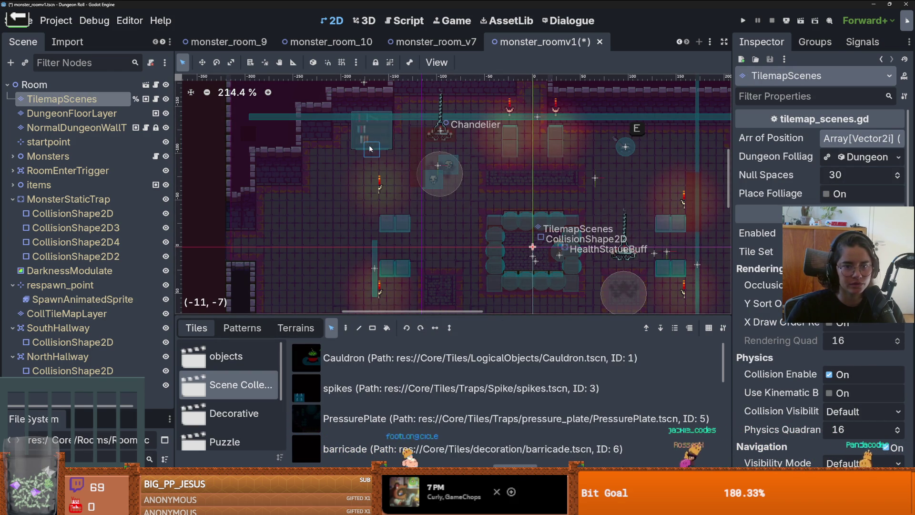
{"action": "scroll", "coordinate": [360, 143], "scroll_direction": "down", "scroll_amount": 2}
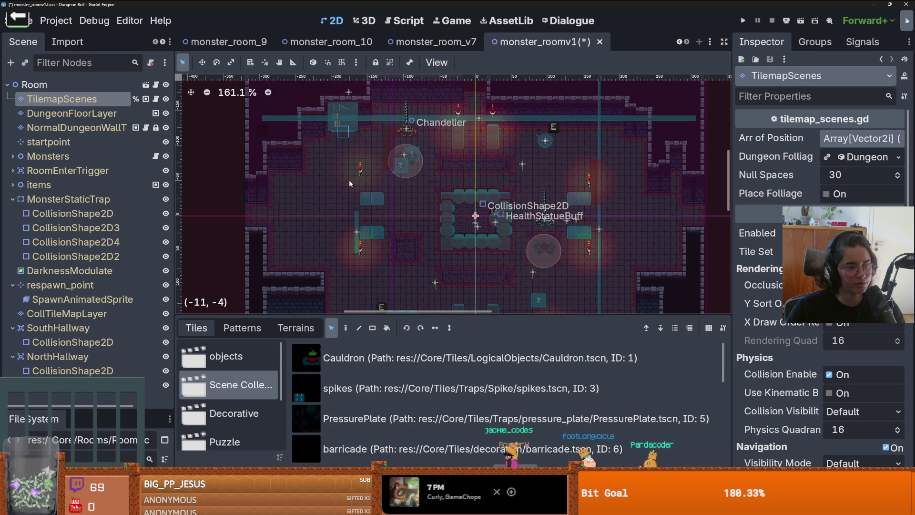
{"action": "scroll", "coordinate": [399, 184], "scroll_direction": "down", "scroll_amount": 5}
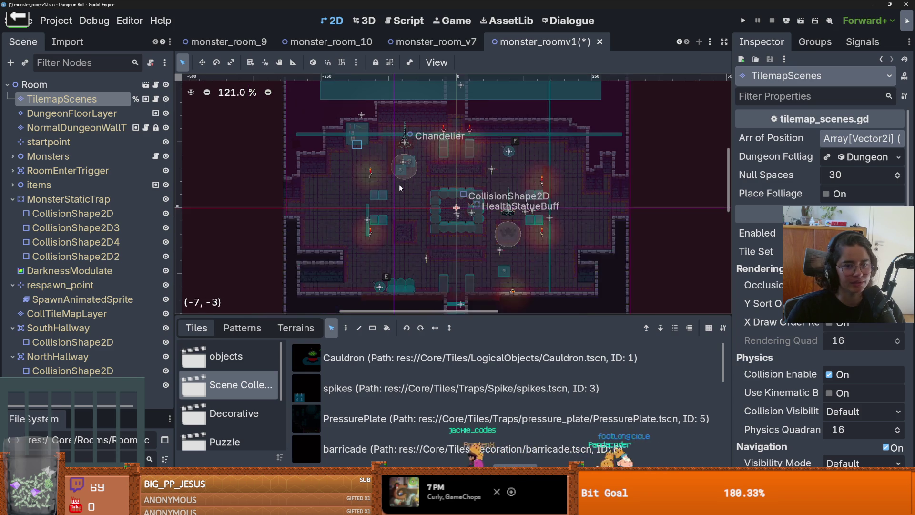
{"action": "scroll", "coordinate": [418, 208], "scroll_direction": "up", "scroll_amount": 3}
{"action": "scroll", "coordinate": [417, 209], "scroll_direction": "up", "scroll_amount": 3}
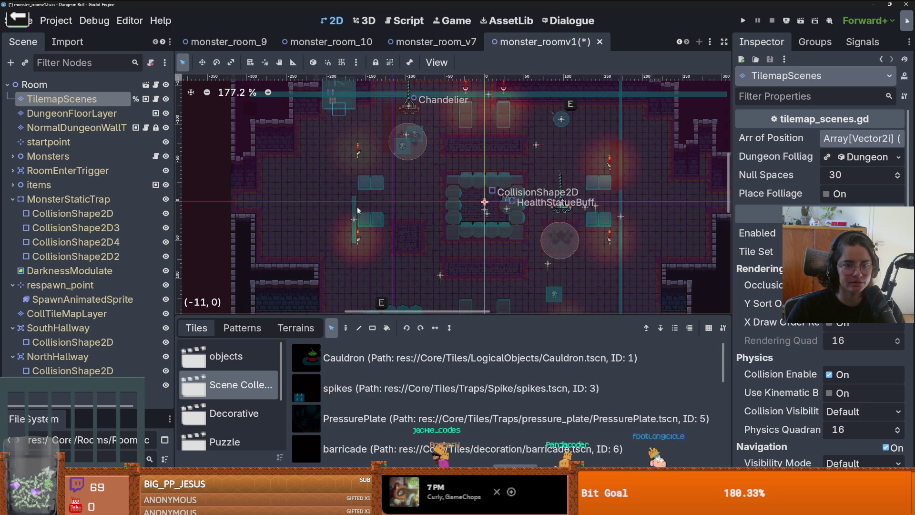
{"action": "left_click", "coordinate": [371, 184]}
{"action": "left_click_drag", "start_coordinate": [371, 183], "coordinate": [269, 183]}
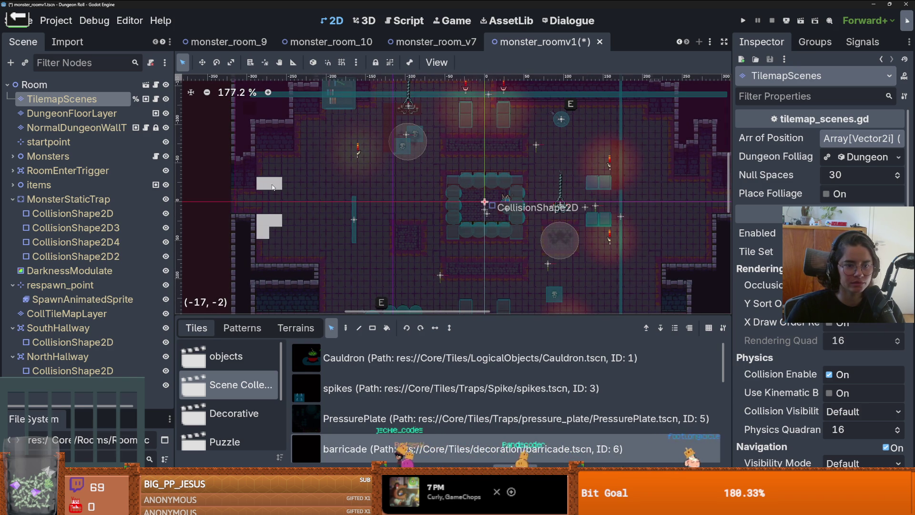
{"action": "scroll", "coordinate": [282, 238], "scroll_direction": "up", "scroll_amount": 4}
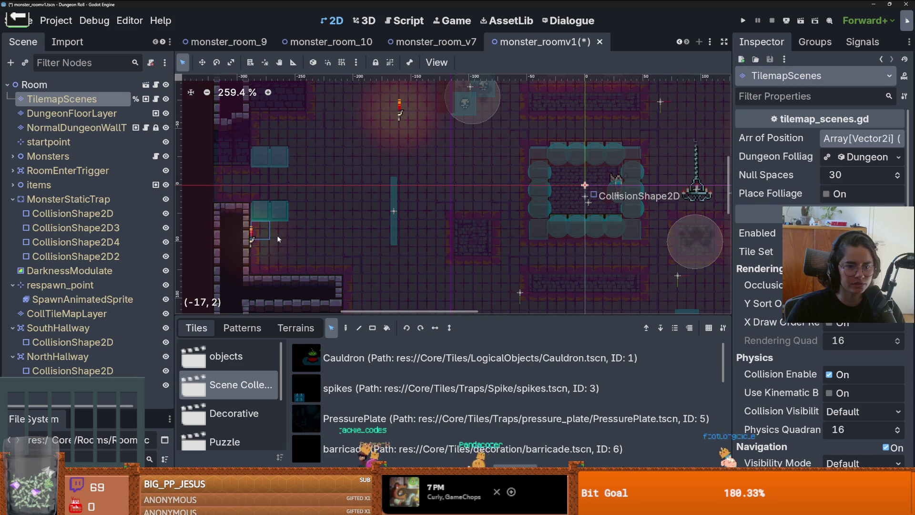
{"action": "scroll", "coordinate": [374, 216], "scroll_direction": "down", "scroll_amount": 8}
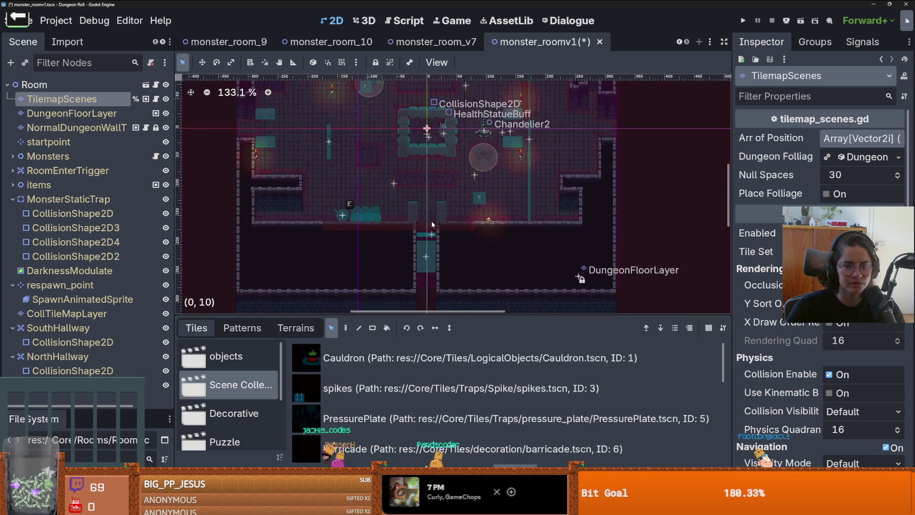
{"action": "scroll", "coordinate": [376, 217], "scroll_direction": "up", "scroll_amount": 4}
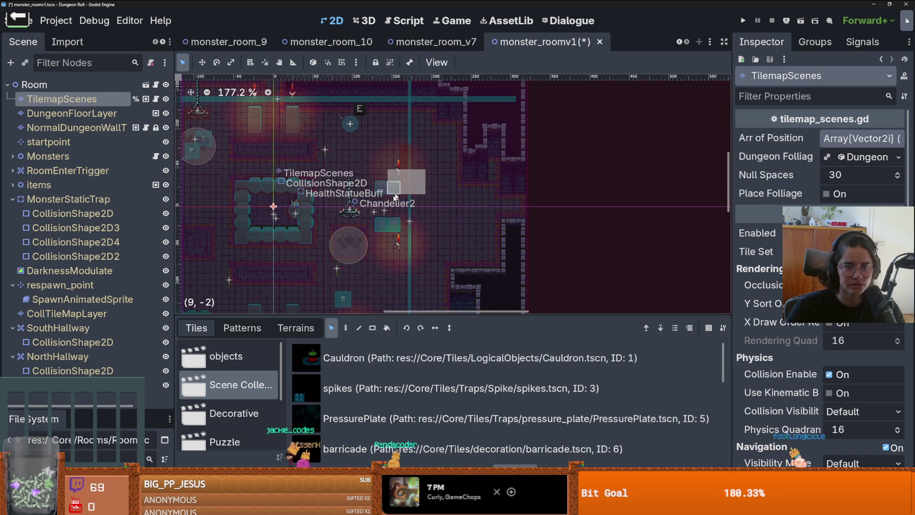
{"action": "mouse_move", "coordinate": [376, 180]}
{"action": "left_mouse_down"}
{"action": "mouse_move", "coordinate": [410, 256]}
{"action": "mouse_move", "coordinate": [386, 187]}
{"action": "mouse_move", "coordinate": [487, 199]}
{"action": "left_mouse_up"}
Step: Place a new barricade scene tile on the room's lower-left floor
{"action": "scroll", "coordinate": [498, 211], "scroll_direction": "up", "scroll_amount": 5}
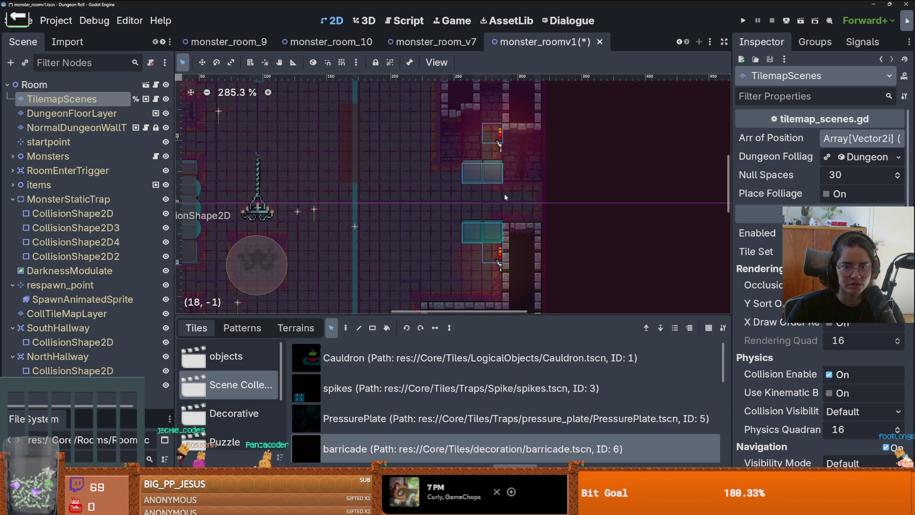
{"action": "scroll", "coordinate": [521, 195], "scroll_direction": "down", "scroll_amount": 4}
{"action": "scroll", "coordinate": [521, 195], "scroll_direction": "down", "scroll_amount": 3}
{"action": "scroll", "coordinate": [567, 182], "scroll_direction": "left", "scroll_amount": 3}
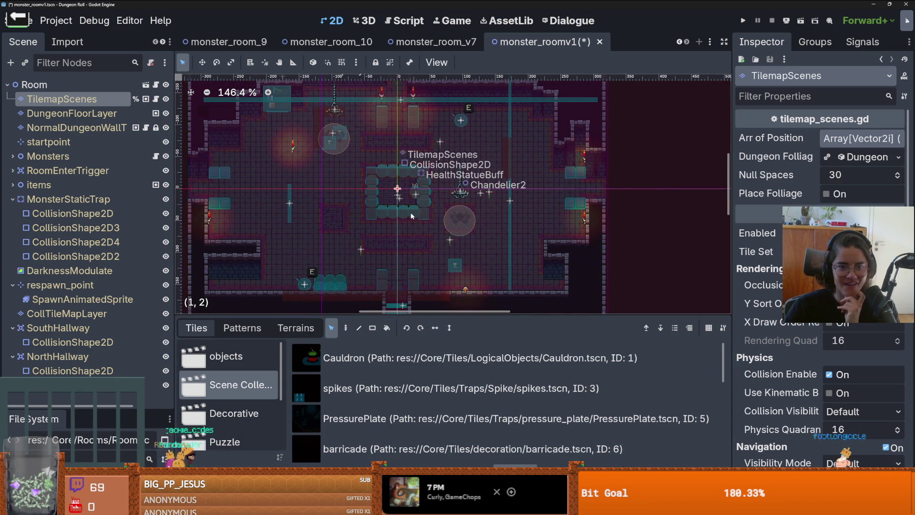
{"action": "scroll", "coordinate": [410, 211], "scroll_direction": "up", "scroll_amount": 2}
{"action": "scroll", "coordinate": [448, 196], "scroll_direction": "down", "scroll_amount": 1}
{"action": "scroll", "coordinate": [449, 199], "scroll_direction": "down", "scroll_amount": 1}
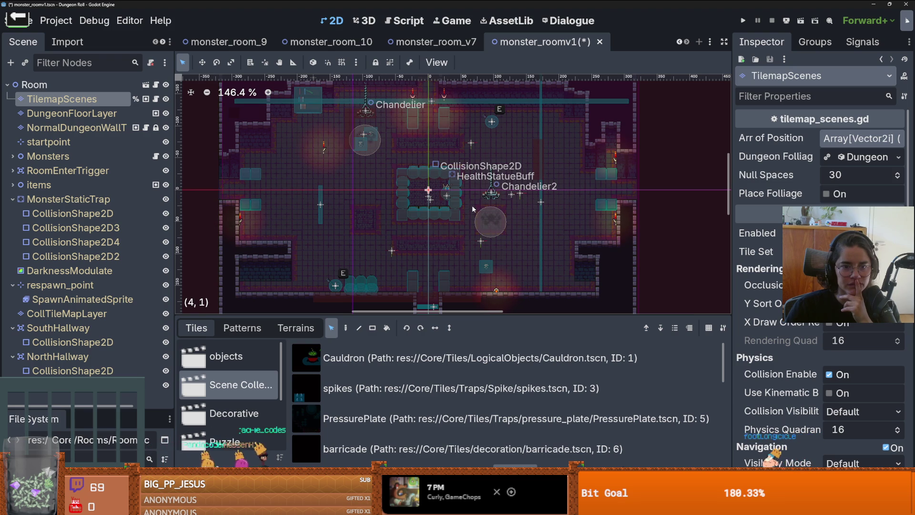
{"action": "left_click_drag", "start_coordinate": [473, 209], "coordinate": [479, 184]}
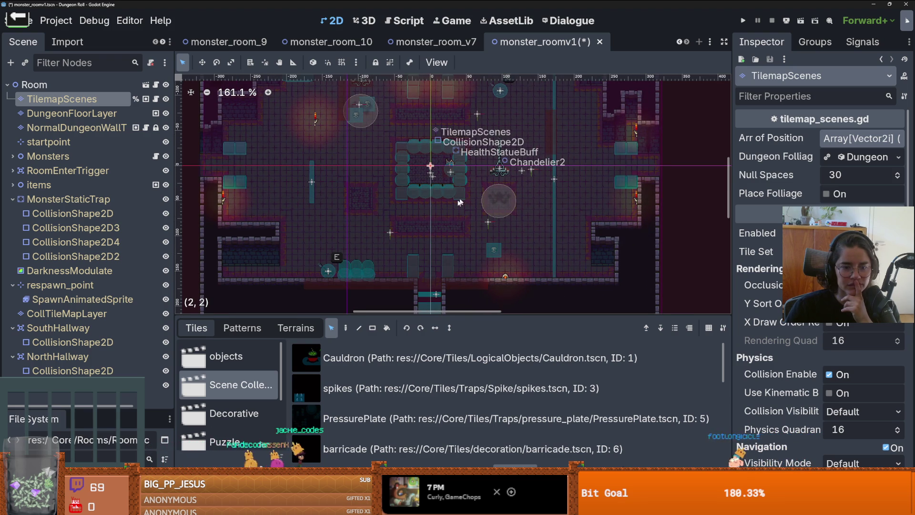
{"action": "scroll", "coordinate": [453, 181], "scroll_direction": "down", "scroll_amount": 2}
{"action": "scroll", "coordinate": [452, 181], "scroll_direction": "left", "scroll_amount": 2}
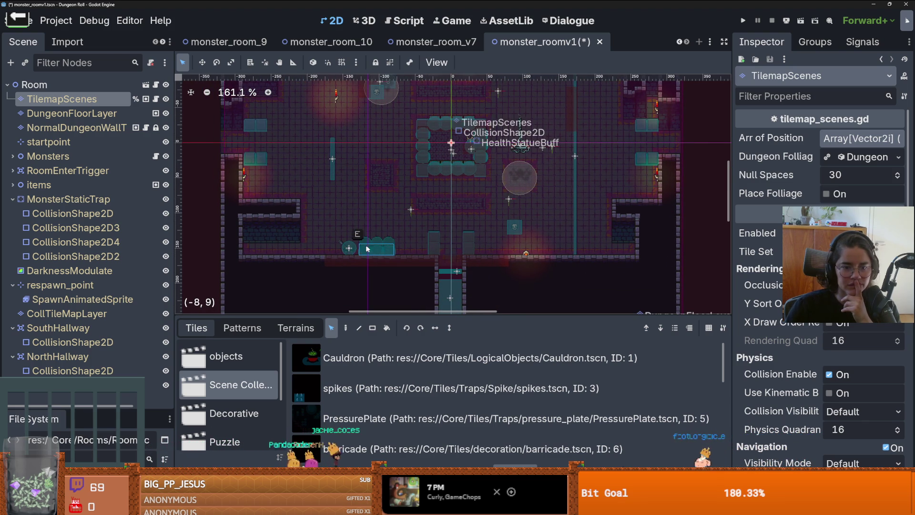
{"action": "left_click", "coordinate": [267, 247]}
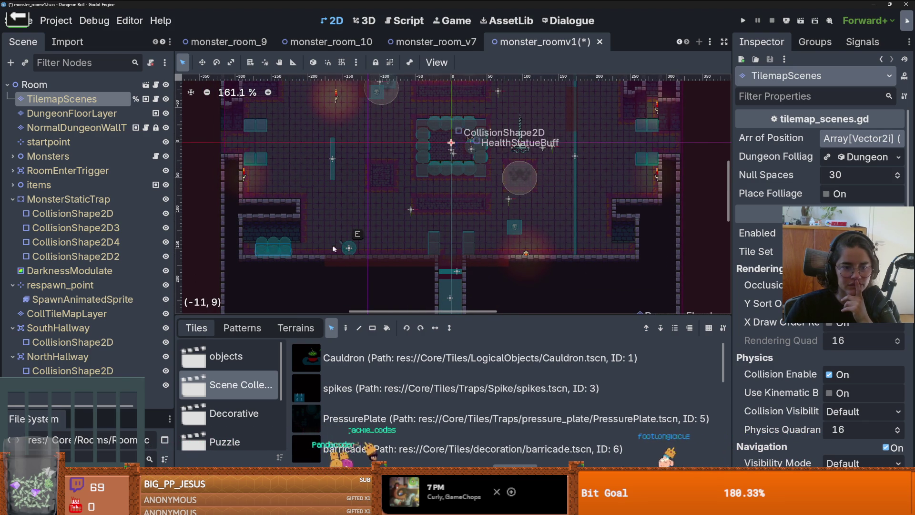
{"action": "scroll", "coordinate": [267, 246], "scroll_direction": "up", "scroll_amount": 3}
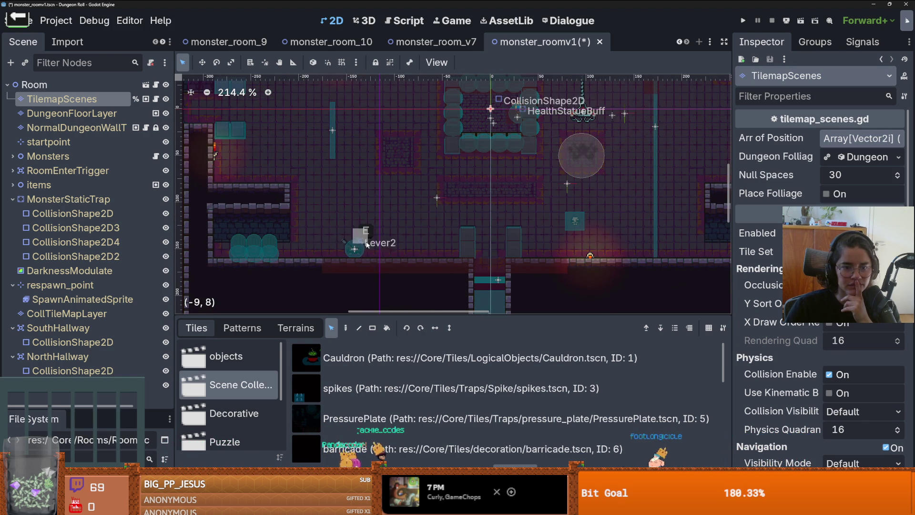
Step: Shift Lever2 about 47 px to the left and save the scene
{"action": "left_click", "coordinate": [12, 184]}
{"action": "left_click", "coordinate": [48, 242]}
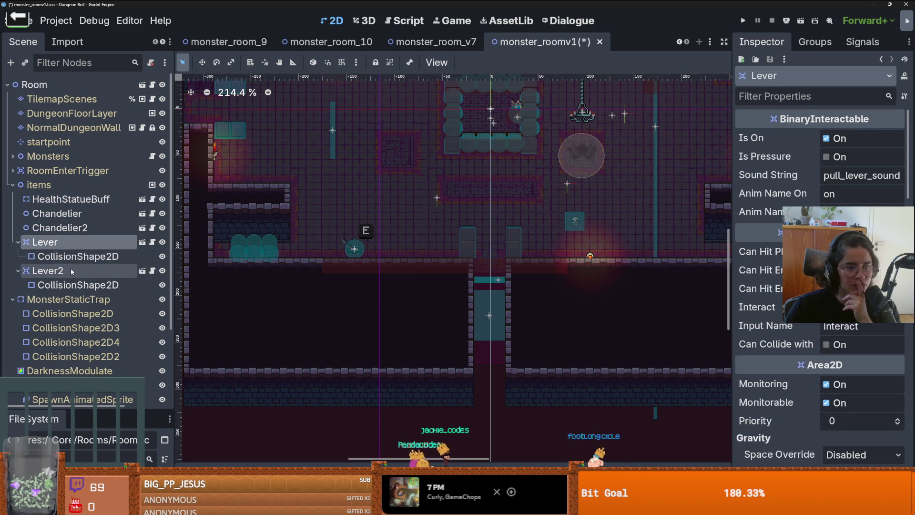
{"action": "left_click", "coordinate": [48, 270]}
{"action": "left_click_drag", "start_coordinate": [347, 247], "coordinate": [217, 245]}
{"action": "scroll", "coordinate": [273, 243], "scroll_direction": "down", "scroll_amount": 4}
{"action": "scroll", "coordinate": [309, 243], "scroll_direction": "up", "scroll_amount": 10}
{"action": "scroll", "coordinate": [303, 299], "scroll_direction": "down", "scroll_amount": 10}
{"action": "key", "text": "ctrl+s"}
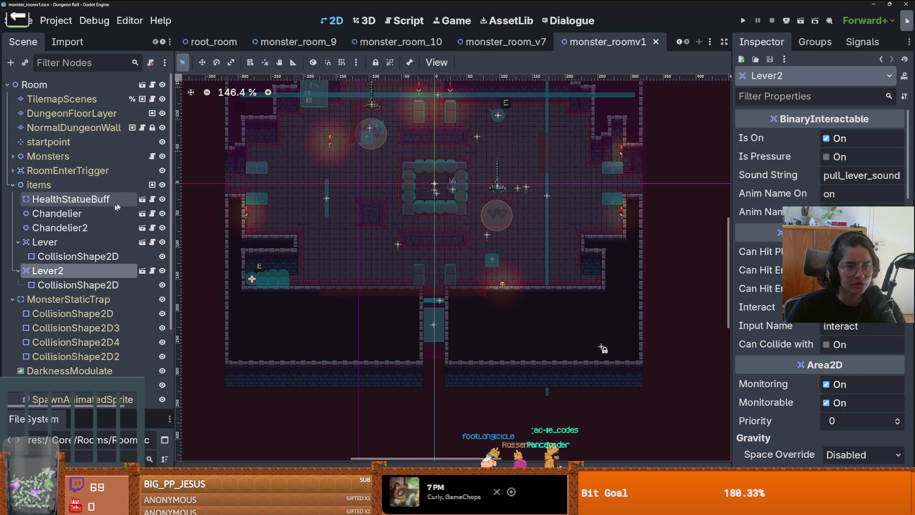
Step: Move MonsterStaticTrap's CollisionShape2D4 up and to the left, then save
{"action": "left_click", "coordinate": [13, 185]}
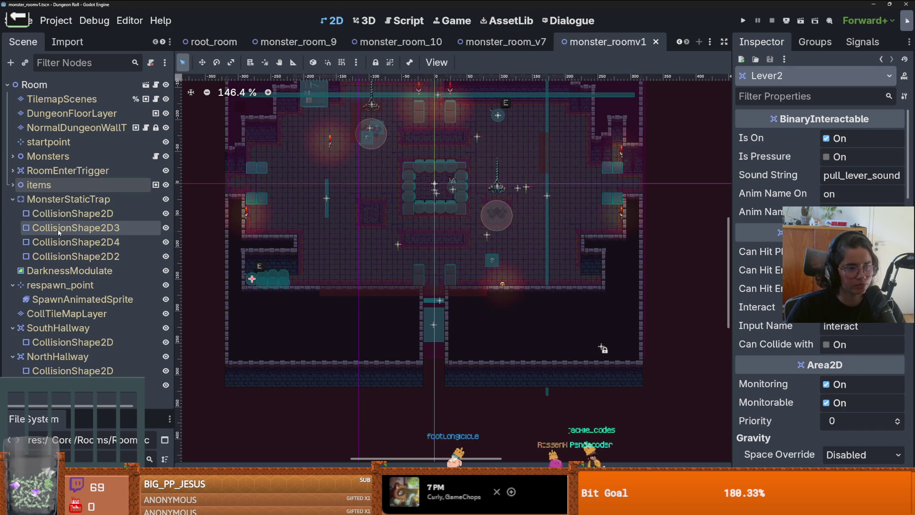
{"action": "left_click", "coordinate": [72, 213]}
{"action": "left_click", "coordinate": [71, 227]}
{"action": "left_click", "coordinate": [73, 242]}
{"action": "mouse_move", "coordinate": [326, 197]}
{"action": "left_mouse_down"}
{"action": "mouse_move", "coordinate": [245, 177]}
{"action": "mouse_move", "coordinate": [246, 167]}
{"action": "left_mouse_up"}
{"action": "scroll", "coordinate": [244, 177], "scroll_direction": "up", "scroll_amount": 10}
{"action": "scroll", "coordinate": [246, 169], "scroll_direction": "down", "scroll_amount": 3}
{"action": "key", "text": "ctrl+s"}
Step: Raise the trap's CollisionShape2D2 into the floor gap
{"action": "scroll", "coordinate": [246, 171], "scroll_direction": "down", "scroll_amount": 3}
{"action": "left_click", "coordinate": [95, 256]}
{"action": "scroll", "coordinate": [476, 352], "scroll_direction": "down", "scroll_amount": 1}
{"action": "scroll", "coordinate": [434, 321], "scroll_direction": "up", "scroll_amount": 6}
{"action": "left_click_drag", "start_coordinate": [434, 322], "coordinate": [430, 287]}
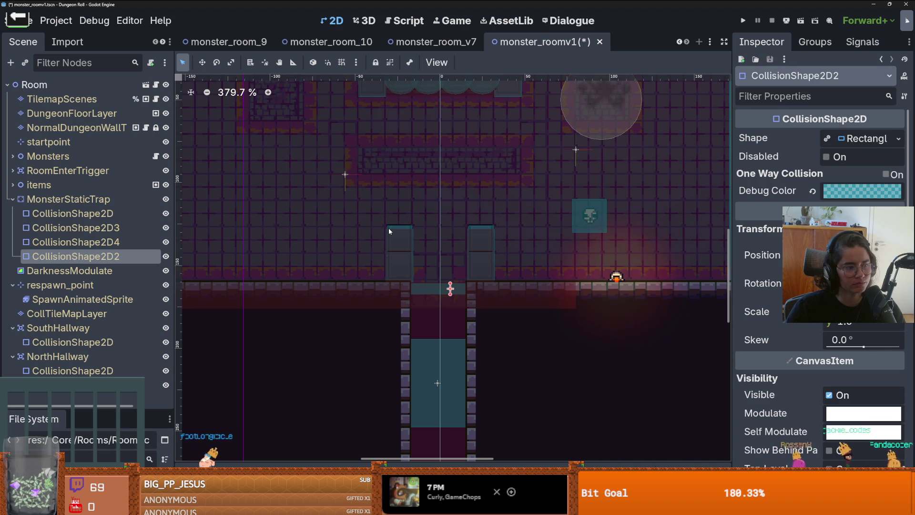
{"action": "scroll", "coordinate": [389, 231], "scroll_direction": "down", "scroll_amount": 2}
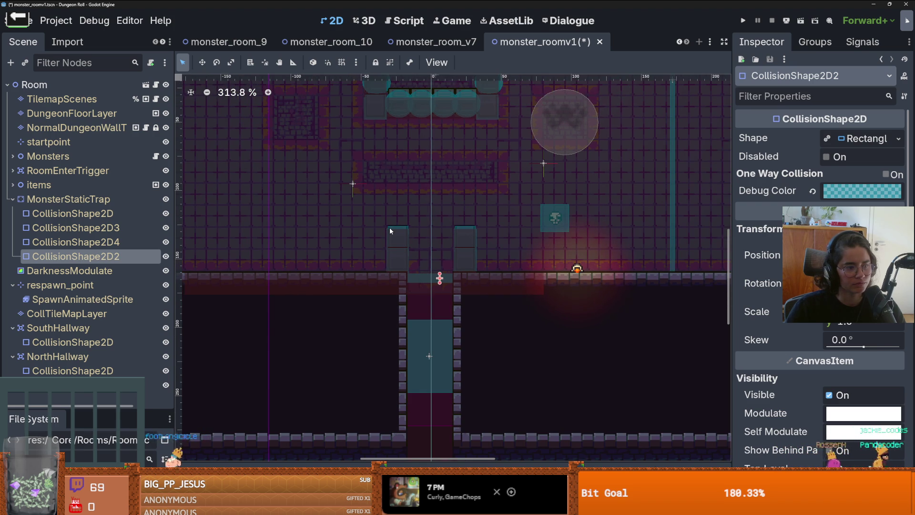
{"action": "scroll", "coordinate": [391, 226], "scroll_direction": "down", "scroll_amount": 4}
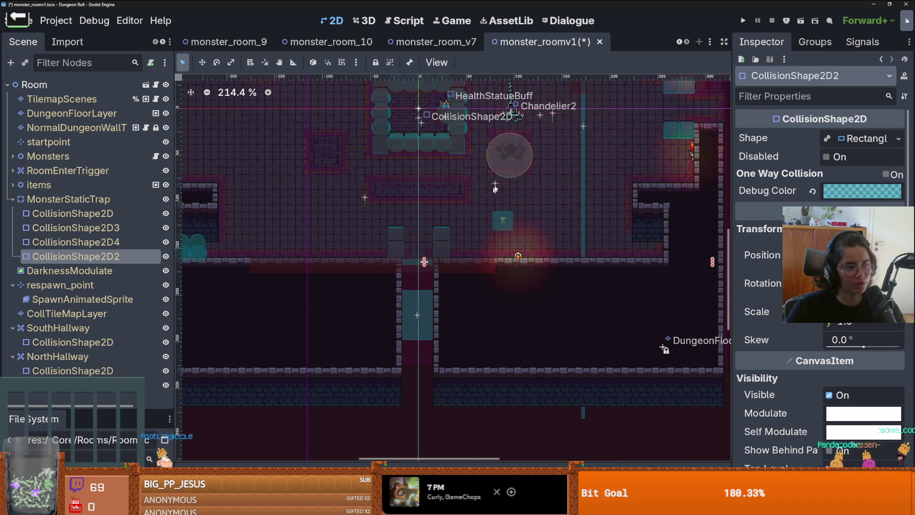
Step: Move CollisionShape2D3 about 118 px right, beside the right wall
{"action": "left_click", "coordinate": [87, 244]}
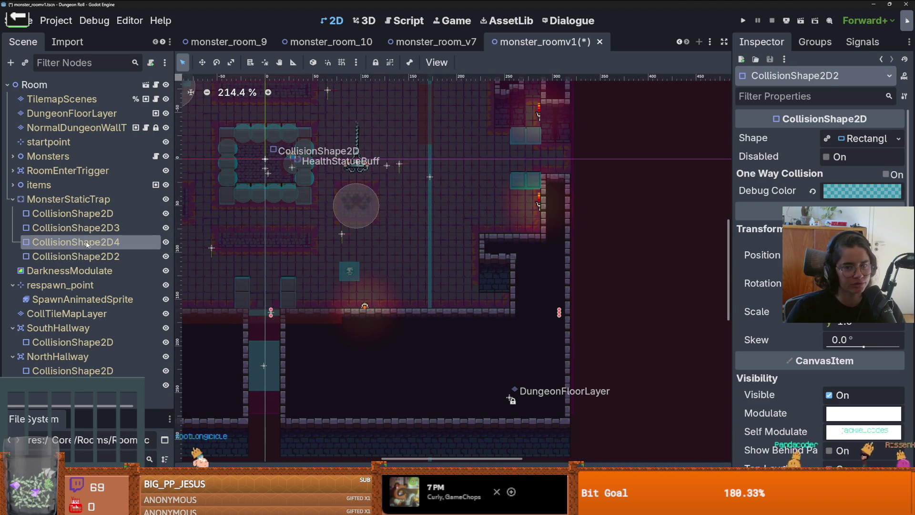
{"action": "left_click", "coordinate": [119, 228]}
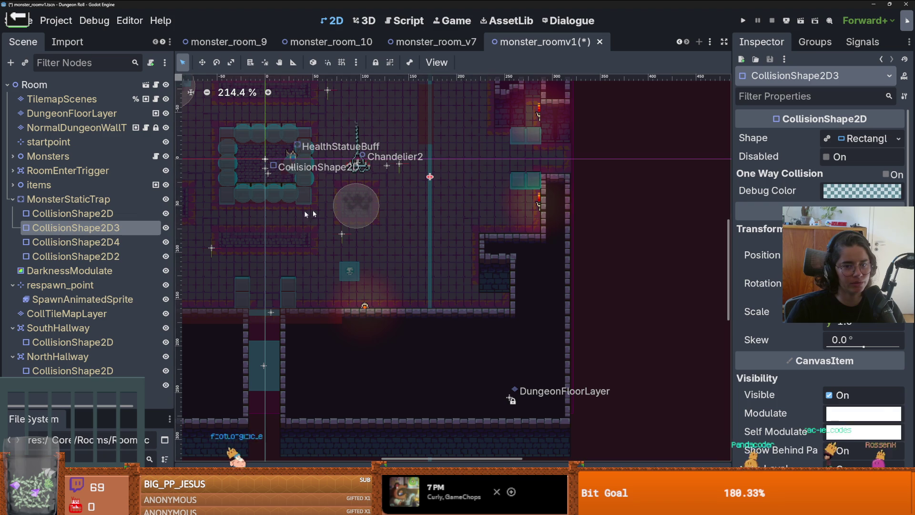
{"action": "mouse_move", "coordinate": [422, 204]}
{"action": "left_mouse_down"}
{"action": "mouse_move", "coordinate": [546, 219]}
{"action": "mouse_move", "coordinate": [542, 194]}
{"action": "left_mouse_up"}
{"action": "scroll", "coordinate": [542, 194], "scroll_direction": "up", "scroll_amount": 10}
{"action": "scroll", "coordinate": [385, 190], "scroll_direction": "left", "scroll_amount": 5}
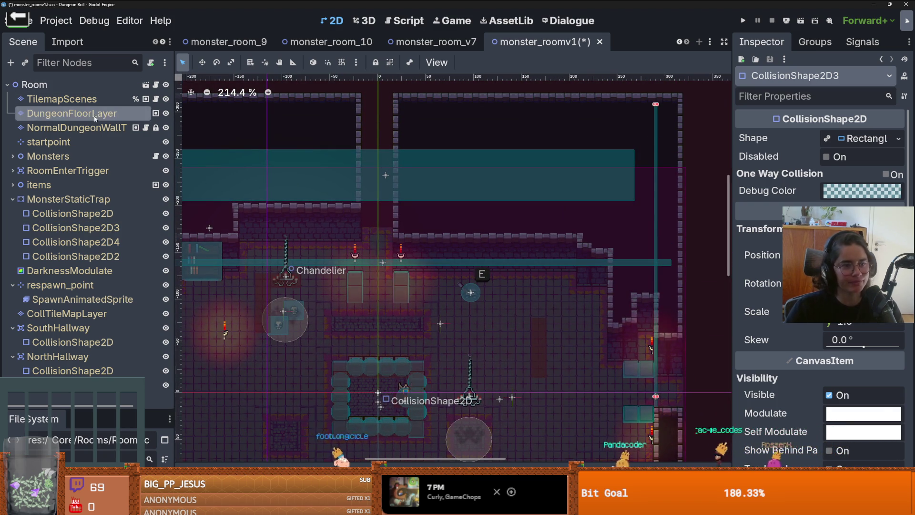
Step: On DungeonFloorLayer, paint a 2x8 tiled_floor_1 terrain patch in the corridor
{"action": "left_click", "coordinate": [109, 127]}
{"action": "left_click", "coordinate": [71, 113]}
{"action": "left_click", "coordinate": [295, 328]}
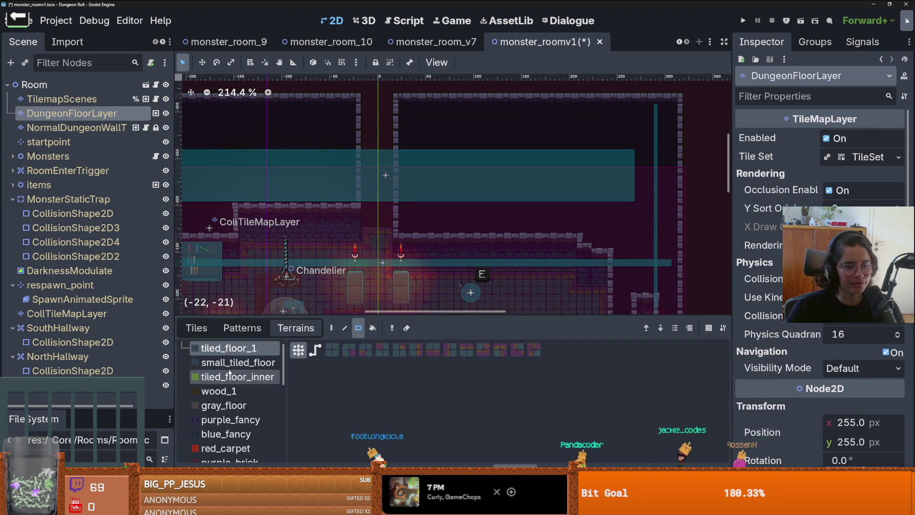
{"action": "left_click_drag", "start_coordinate": [386, 222], "coordinate": [381, 98]}
Step: Paint a small_tiled_floor rectangle and a 7x1 small_tiled_floor strip
{"action": "scroll", "coordinate": [402, 192], "scroll_direction": "down", "scroll_amount": 1}
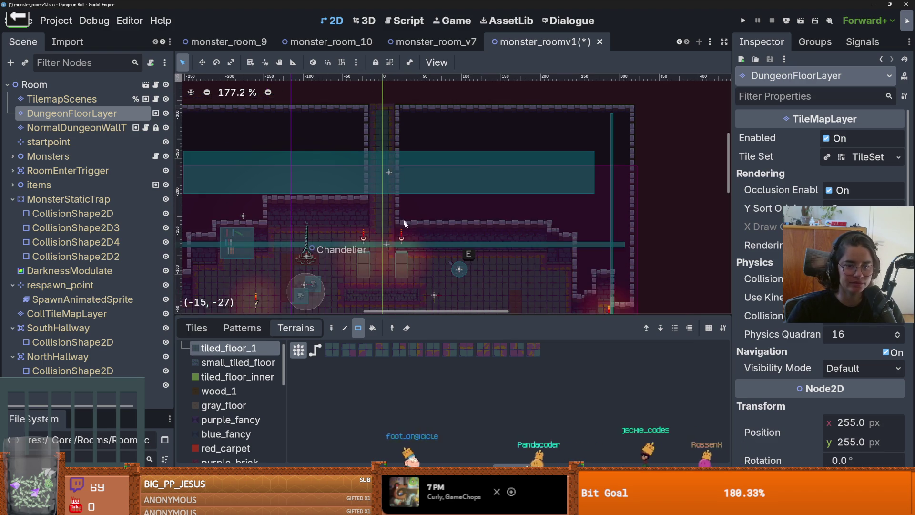
{"action": "scroll", "coordinate": [431, 143], "scroll_direction": "down", "scroll_amount": 4}
{"action": "scroll", "coordinate": [431, 143], "scroll_direction": "up", "scroll_amount": 1}
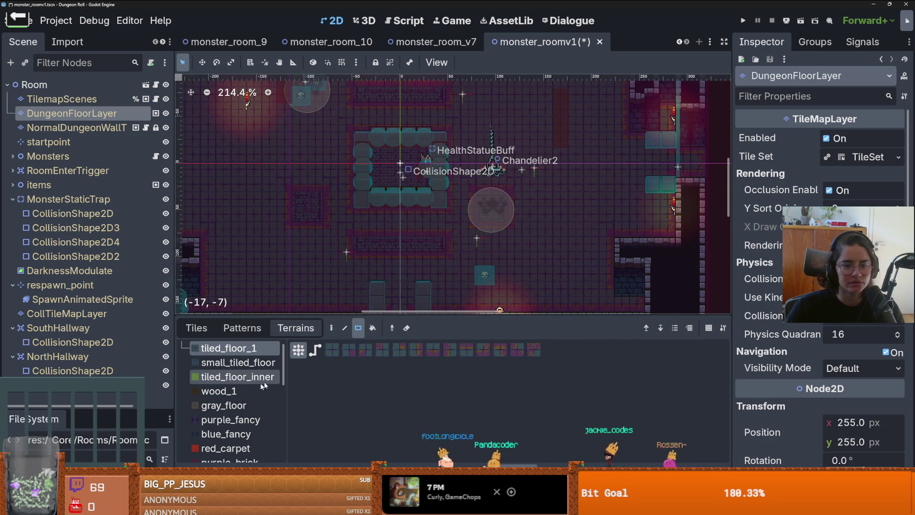
{"action": "left_click", "coordinate": [244, 363]}
{"action": "mouse_move", "coordinate": [662, 110]}
{"action": "left_mouse_down"}
{"action": "mouse_move", "coordinate": [647, 107]}
{"action": "mouse_move", "coordinate": [582, 206]}
{"action": "left_mouse_up"}
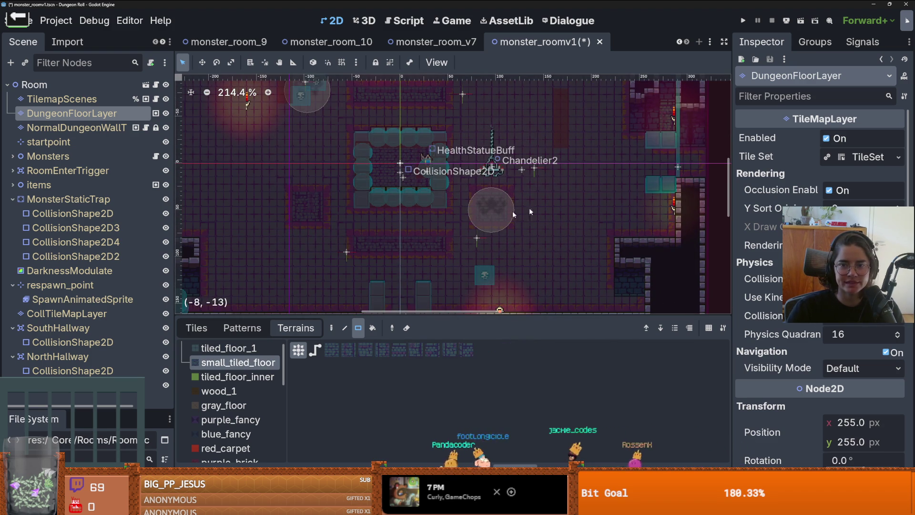
{"action": "scroll", "coordinate": [614, 135], "scroll_direction": "left", "scroll_amount": 5}
{"action": "left_click_drag", "start_coordinate": [436, 218], "coordinate": [358, 219]}
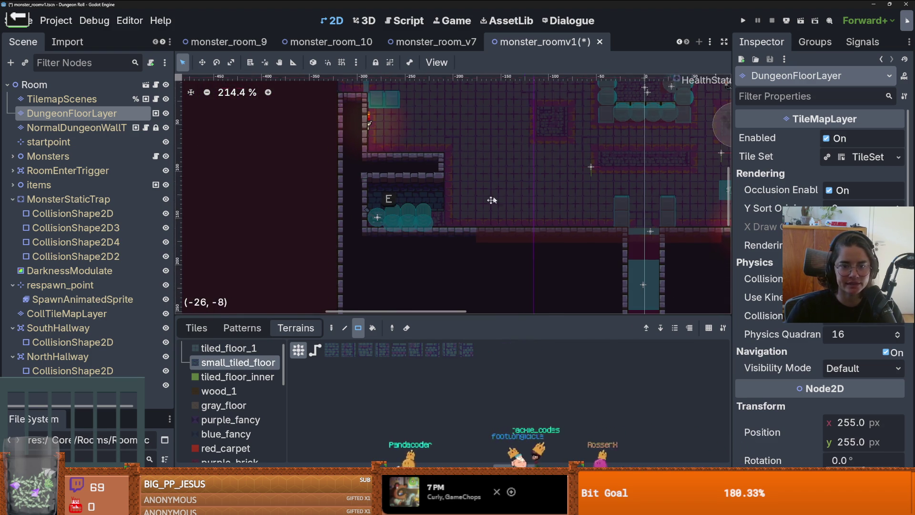
Step: Look over the repainted floor, then select CollTileMapLayer and show its individual tiles
{"action": "scroll", "coordinate": [398, 209], "scroll_direction": "up", "scroll_amount": 3}
{"action": "scroll", "coordinate": [398, 210], "scroll_direction": "right", "scroll_amount": 2}
{"action": "scroll", "coordinate": [428, 262], "scroll_direction": "down", "scroll_amount": 2}
{"action": "scroll", "coordinate": [429, 262], "scroll_direction": "right", "scroll_amount": 2}
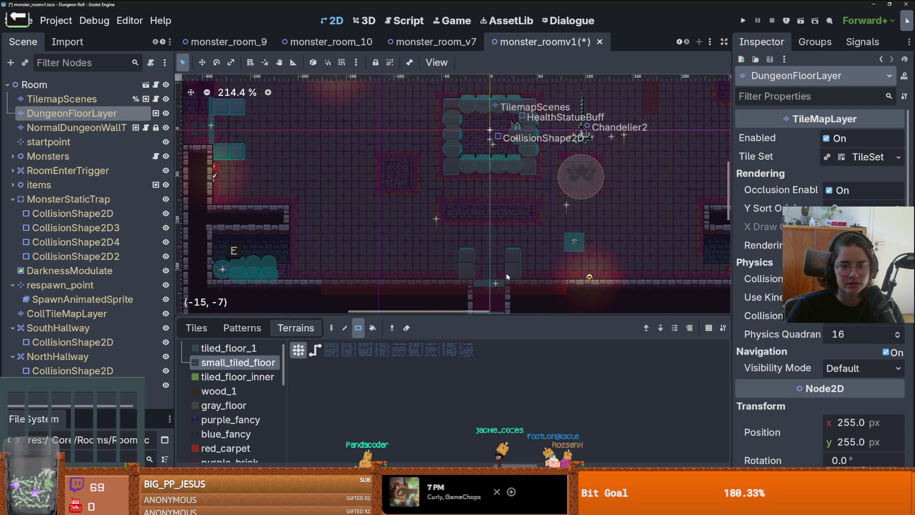
{"action": "scroll", "coordinate": [418, 210], "scroll_direction": "left", "scroll_amount": 4}
{"action": "scroll", "coordinate": [457, 219], "scroll_direction": "up", "scroll_amount": 4}
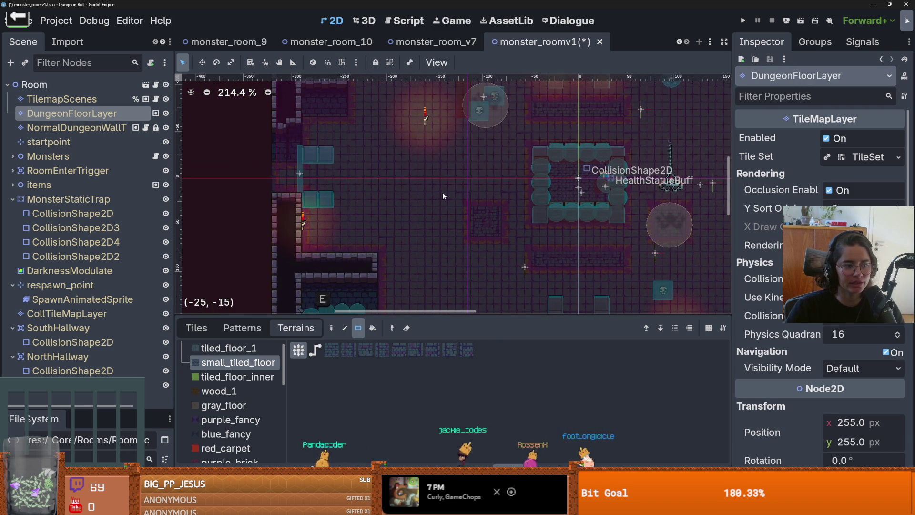
{"action": "scroll", "coordinate": [495, 228], "scroll_direction": "right", "scroll_amount": 5}
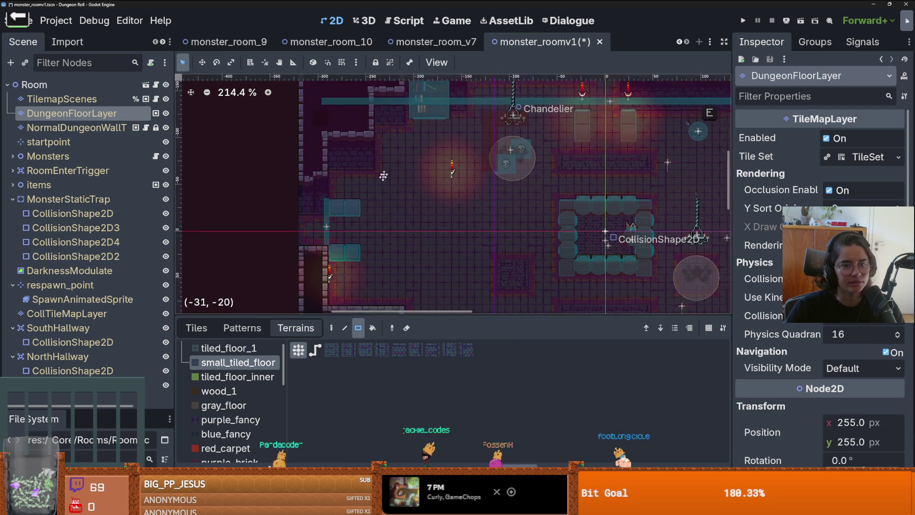
{"action": "scroll", "coordinate": [528, 232], "scroll_direction": "right", "scroll_amount": 5}
{"action": "scroll", "coordinate": [528, 232], "scroll_direction": "down", "scroll_amount": 1}
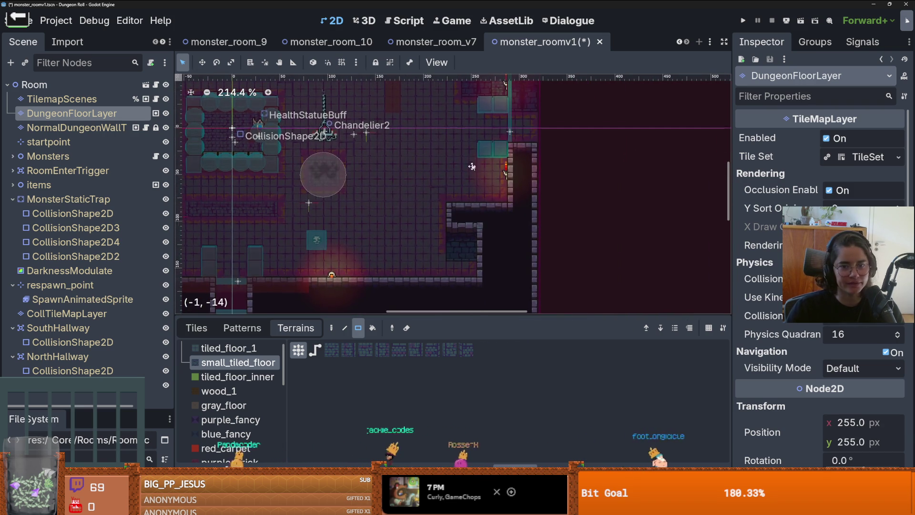
{"action": "scroll", "coordinate": [488, 164], "scroll_direction": "left", "scroll_amount": 3}
{"action": "scroll", "coordinate": [495, 162], "scroll_direction": "left", "scroll_amount": 1}
{"action": "scroll", "coordinate": [514, 152], "scroll_direction": "up", "scroll_amount": 3}
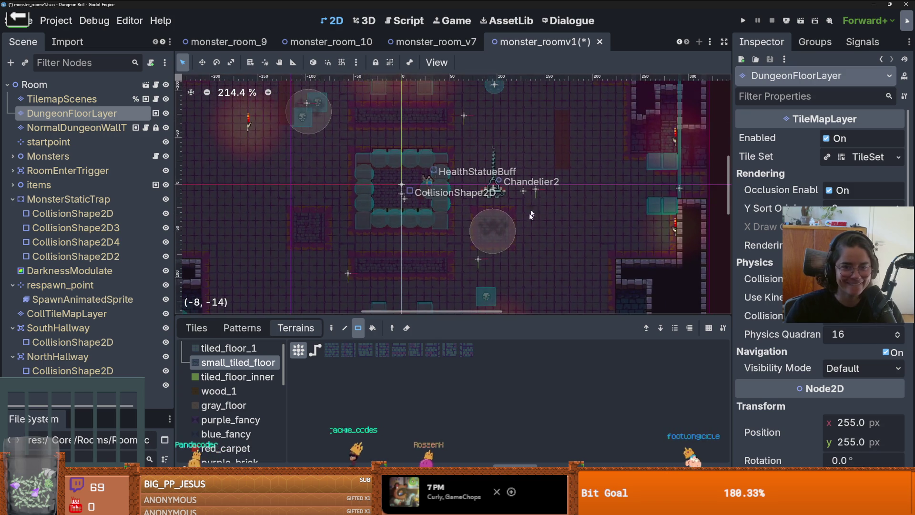
{"action": "scroll", "coordinate": [562, 136], "scroll_direction": "down", "scroll_amount": 2}
{"action": "scroll", "coordinate": [573, 132], "scroll_direction": "left", "scroll_amount": 1}
{"action": "scroll", "coordinate": [573, 132], "scroll_direction": "down", "scroll_amount": 1}
{"action": "scroll", "coordinate": [533, 162], "scroll_direction": "left", "scroll_amount": 5}
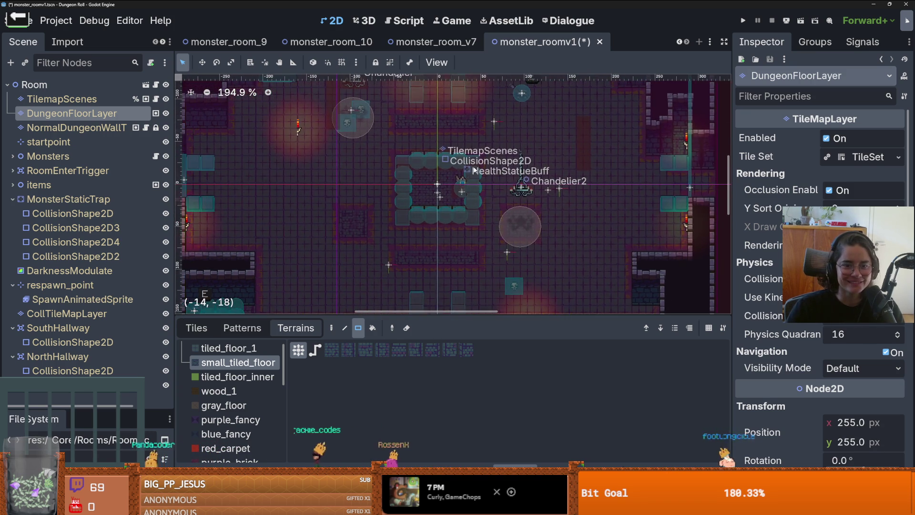
{"action": "scroll", "coordinate": [515, 181], "scroll_direction": "up", "scroll_amount": 1}
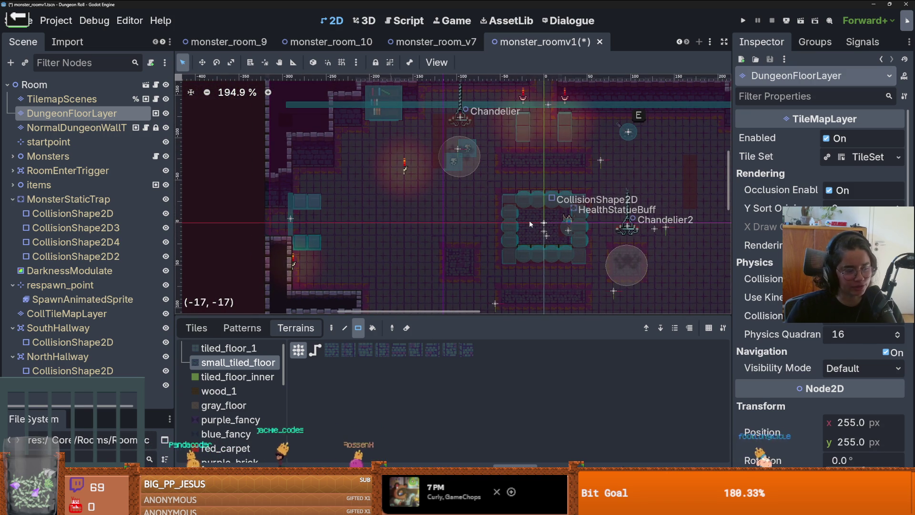
{"action": "scroll", "coordinate": [496, 200], "scroll_direction": "right", "scroll_amount": 8}
{"action": "scroll", "coordinate": [491, 209], "scroll_direction": "up", "scroll_amount": 1}
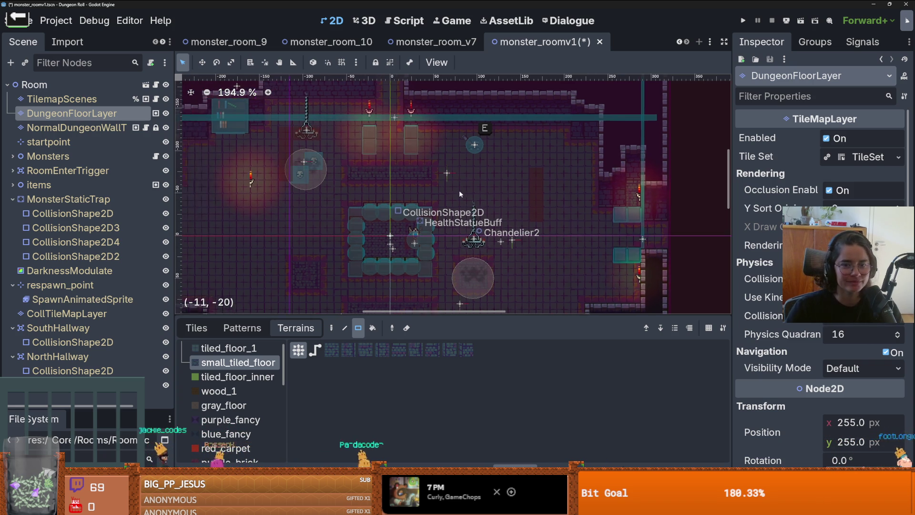
{"action": "scroll", "coordinate": [332, 197], "scroll_direction": "down", "scroll_amount": 1}
{"action": "scroll", "coordinate": [332, 197], "scroll_direction": "left", "scroll_amount": 3}
{"action": "scroll", "coordinate": [332, 197], "scroll_direction": "down", "scroll_amount": 2}
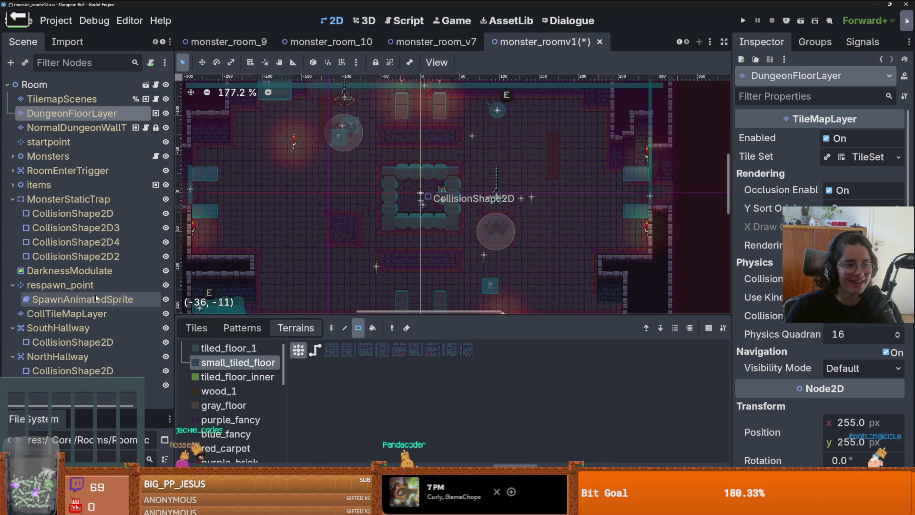
{"action": "left_click", "coordinate": [129, 312]}
{"action": "left_click", "coordinate": [559, 143]}
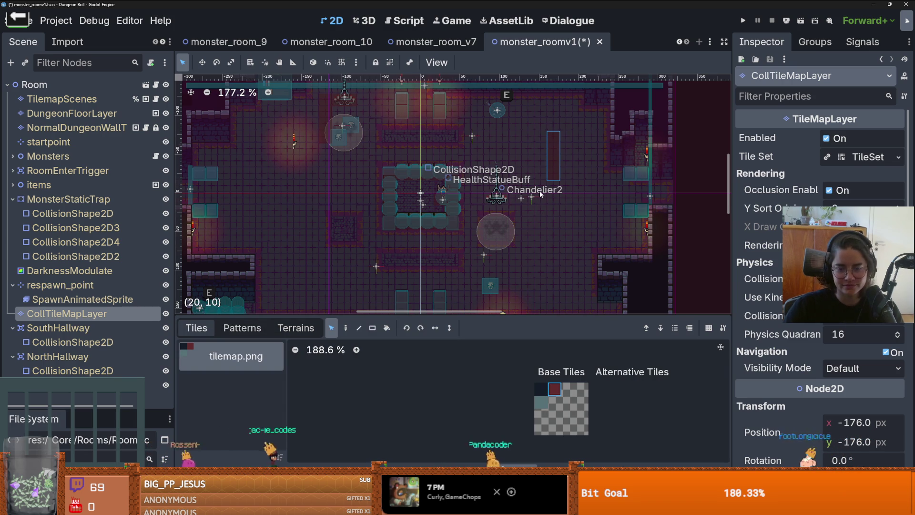
Step: Save monster_roomv1 with Ctrl+S and browse the collision layer's tilemap.png tiles
{"action": "key", "text": "ctrl+s"}
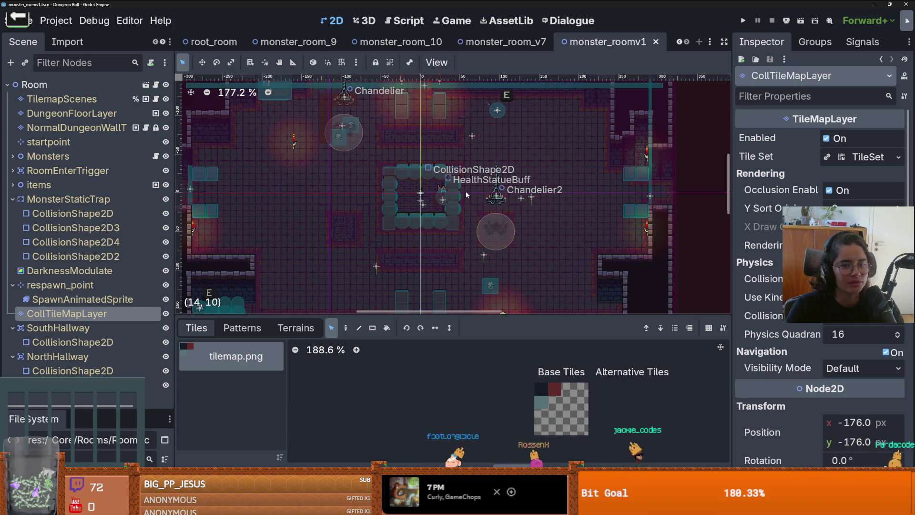
{"action": "scroll", "coordinate": [478, 189], "scroll_direction": "down", "scroll_amount": 2}
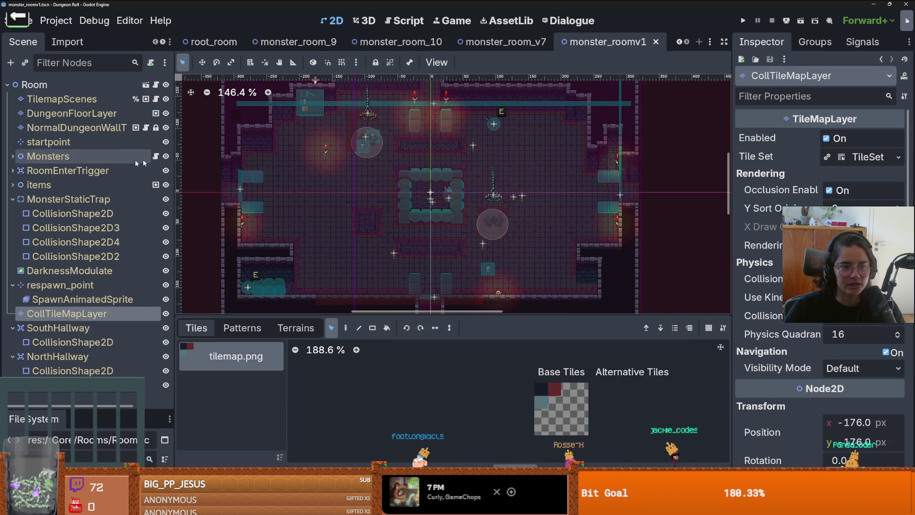
{"action": "scroll", "coordinate": [351, 159], "scroll_direction": "up", "scroll_amount": 1}
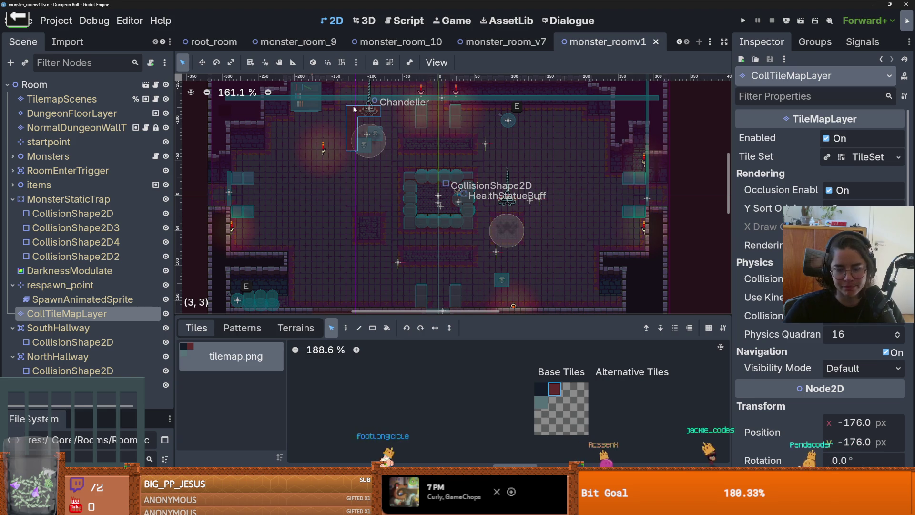
{"action": "scroll", "coordinate": [353, 109], "scroll_direction": "up", "scroll_amount": 2}
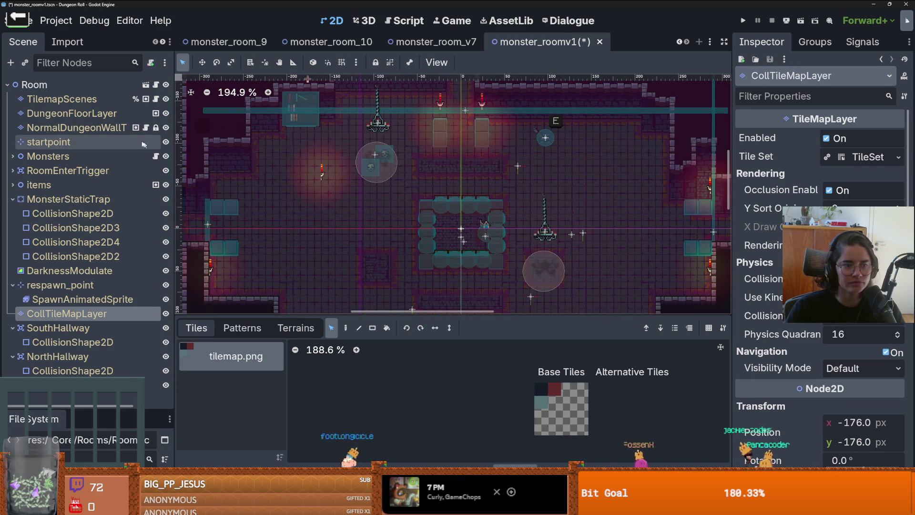
{"action": "scroll", "coordinate": [451, 164], "scroll_direction": "down", "scroll_amount": 1}
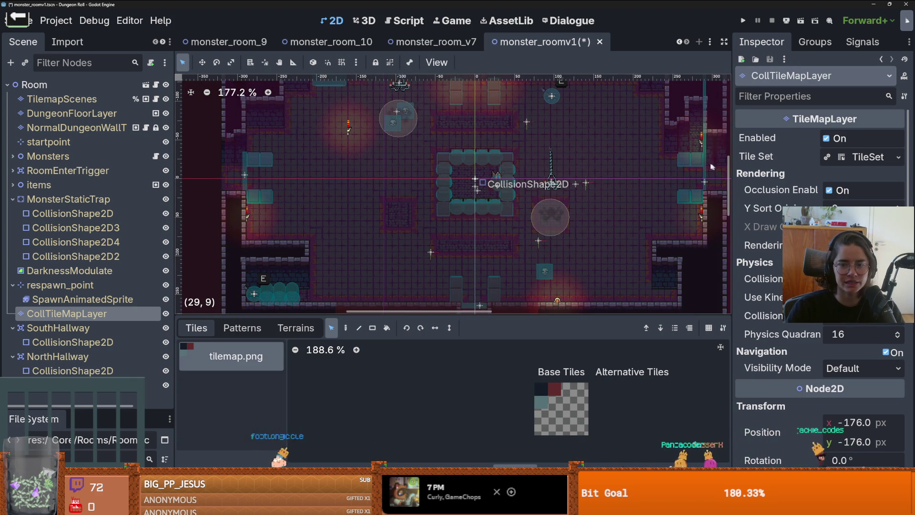
{"action": "scroll", "coordinate": [705, 157], "scroll_direction": "up", "scroll_amount": 4}
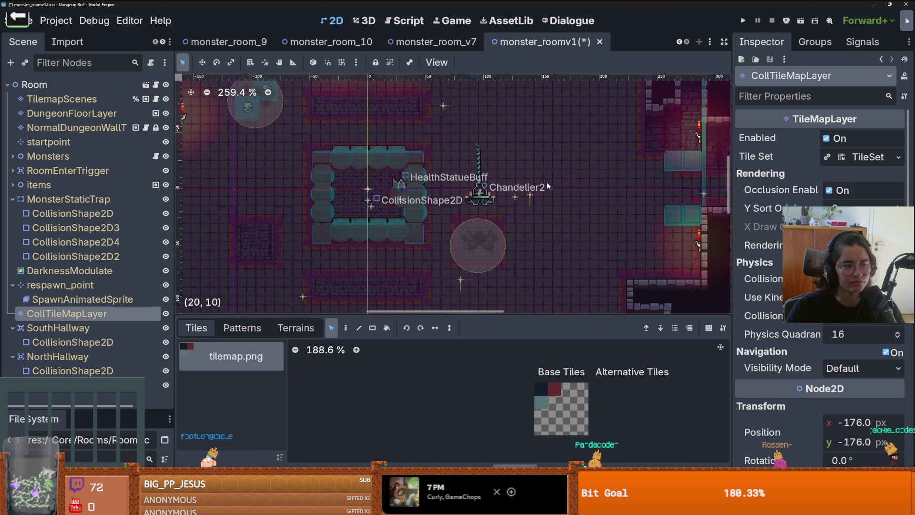
{"action": "scroll", "coordinate": [536, 185], "scroll_direction": "down", "scroll_amount": 1}
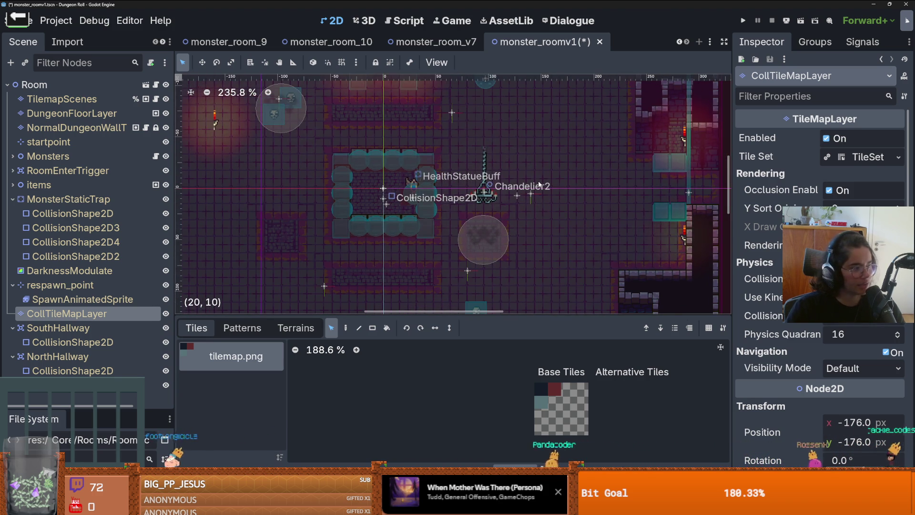
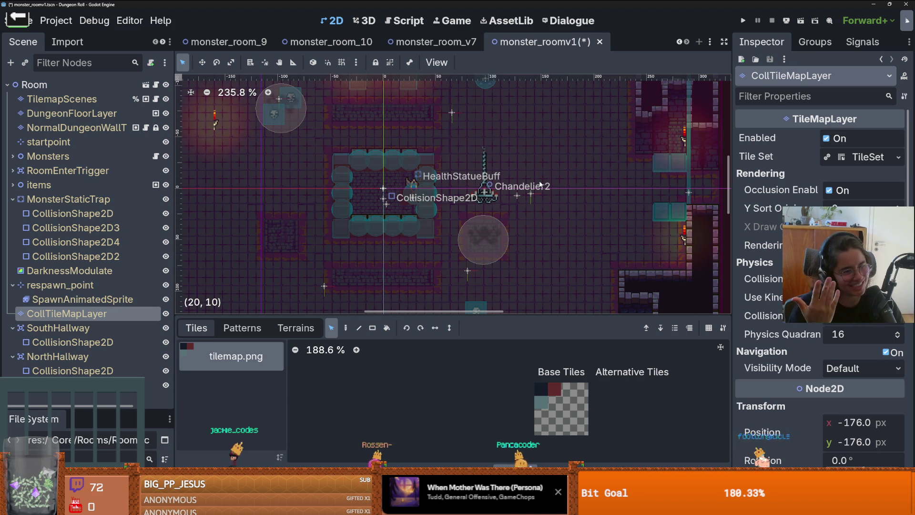
Step: Expand the items group and nudge the Lever slightly within the room
{"action": "scroll", "coordinate": [543, 182], "scroll_direction": "down", "scroll_amount": 6}
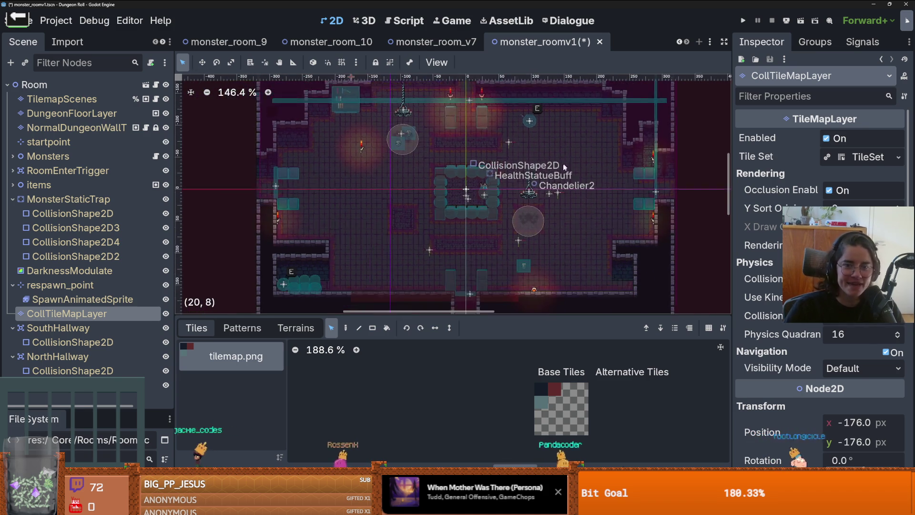
{"action": "scroll", "coordinate": [559, 180], "scroll_direction": "up", "scroll_amount": 2}
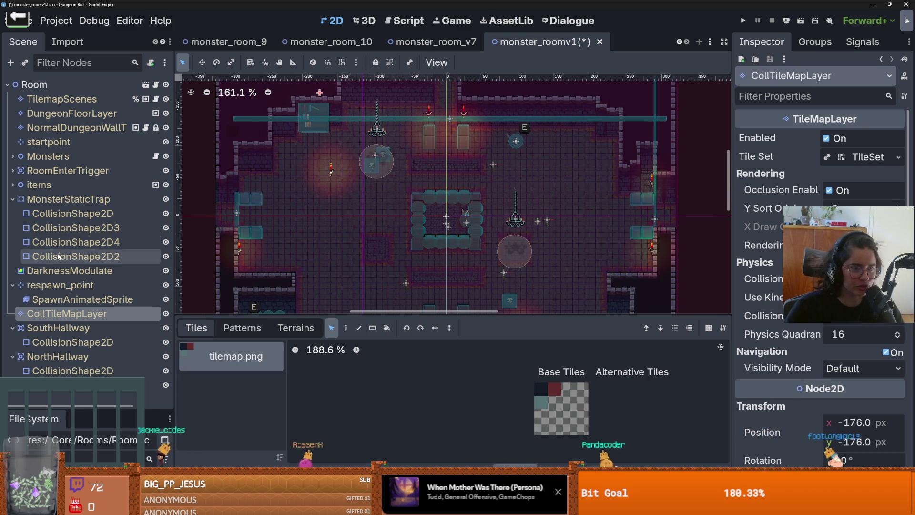
{"action": "left_click", "coordinate": [13, 184]}
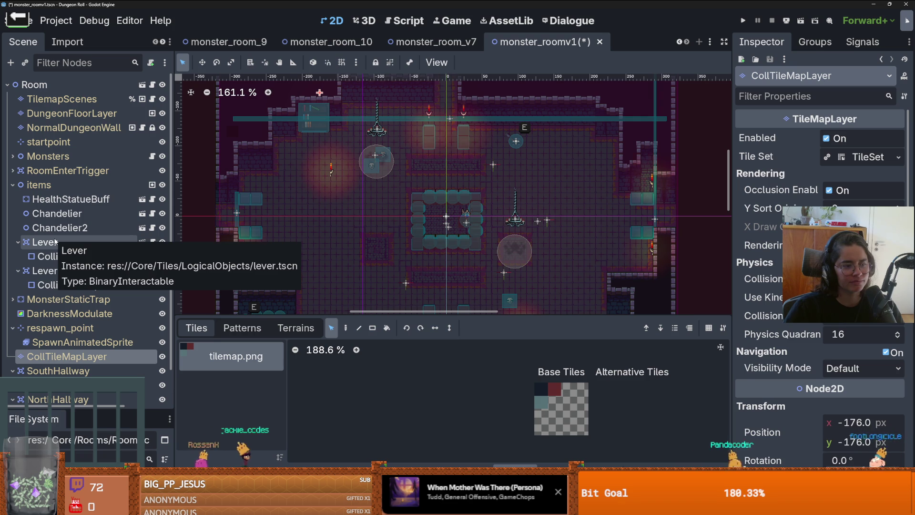
{"action": "left_click", "coordinate": [55, 242]}
{"action": "mouse_move", "coordinate": [516, 141]}
{"action": "left_mouse_down"}
{"action": "mouse_move", "coordinate": [605, 149]}
{"action": "mouse_move", "coordinate": [591, 172]}
{"action": "mouse_move", "coordinate": [613, 138]}
{"action": "left_mouse_up"}
{"action": "scroll", "coordinate": [604, 151], "scroll_direction": "up", "scroll_amount": 5}
{"action": "left_click", "coordinate": [603, 146]}
{"action": "left_click", "coordinate": [90, 241]}
Step: Save the monster_roomv1 scene
{"action": "scroll", "coordinate": [592, 153], "scroll_direction": "down", "scroll_amount": 1}
{"action": "key", "text": "ctrl+s"}
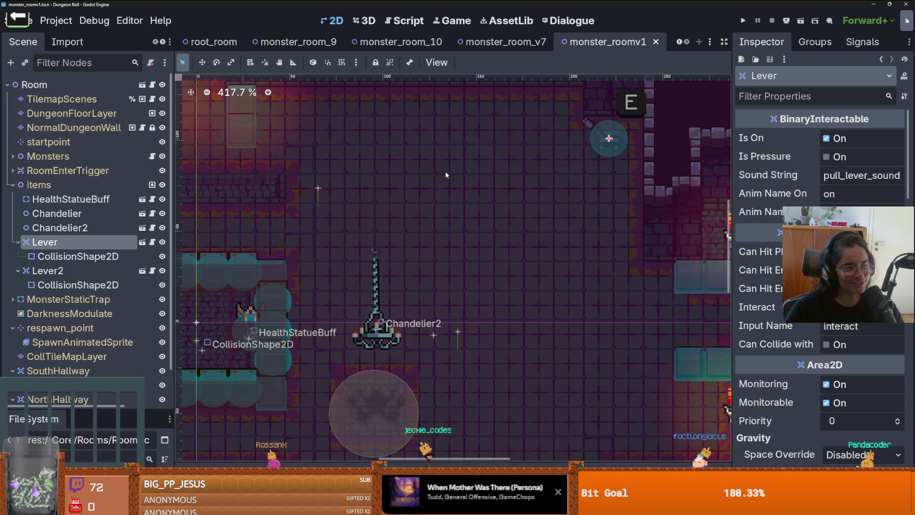
{"action": "scroll", "coordinate": [446, 175], "scroll_direction": "down", "scroll_amount": 3}
{"action": "scroll", "coordinate": [447, 182], "scroll_direction": "down", "scroll_amount": 8}
{"action": "key", "text": "ctrl+s"}
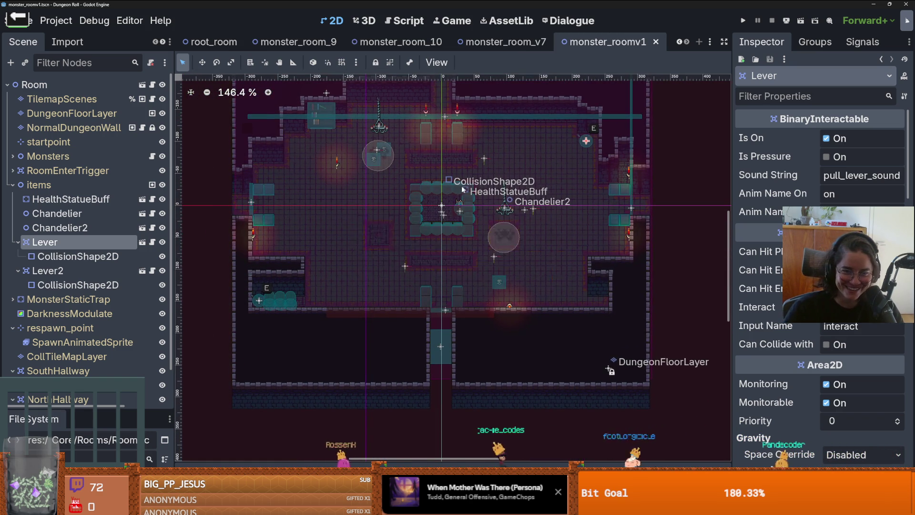
Step: Show the TilemapScenes collection with its Cauldron, spikes, PressurePlate and barricade tiles
{"action": "scroll", "coordinate": [477, 185], "scroll_direction": "up", "scroll_amount": 3}
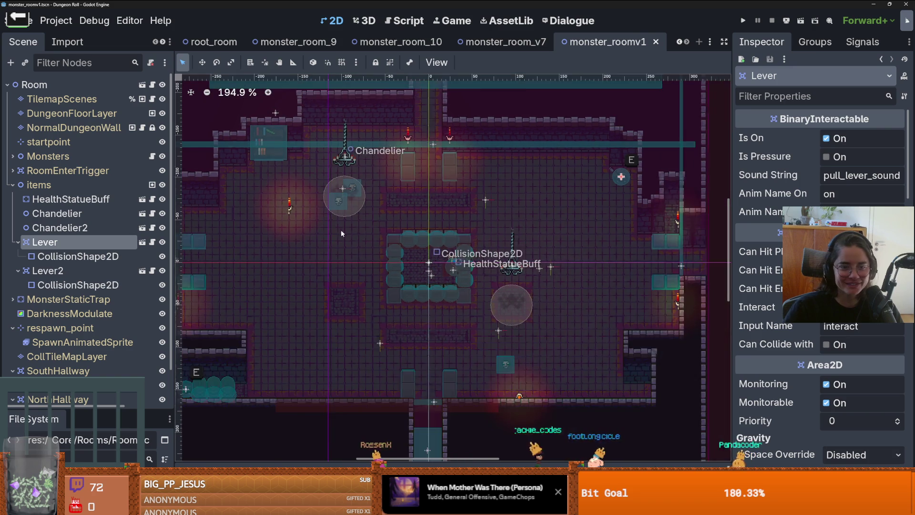
{"action": "scroll", "coordinate": [340, 232], "scroll_direction": "left", "scroll_amount": 3}
{"action": "left_click", "coordinate": [95, 114]}
{"action": "left_click", "coordinate": [62, 99]}
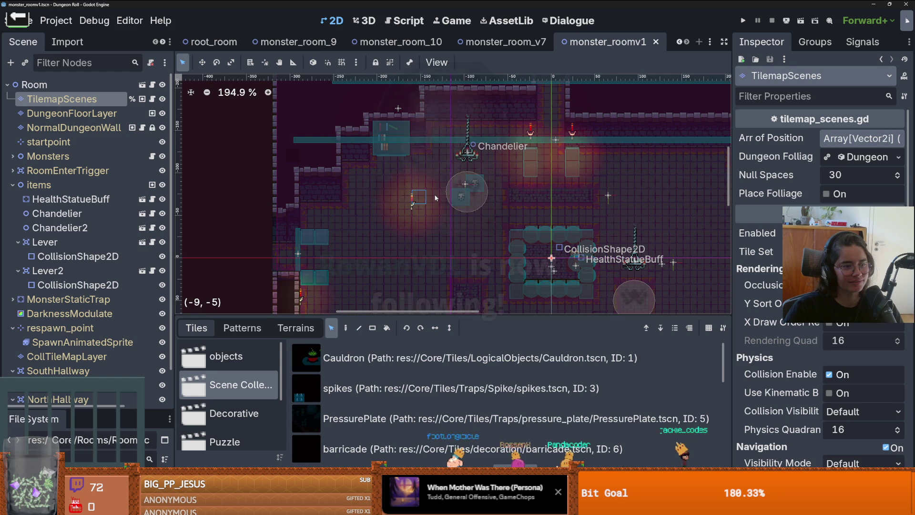
Step: Place a scene-collection tile in the room and save the scene
{"action": "left_click", "coordinate": [324, 197]}
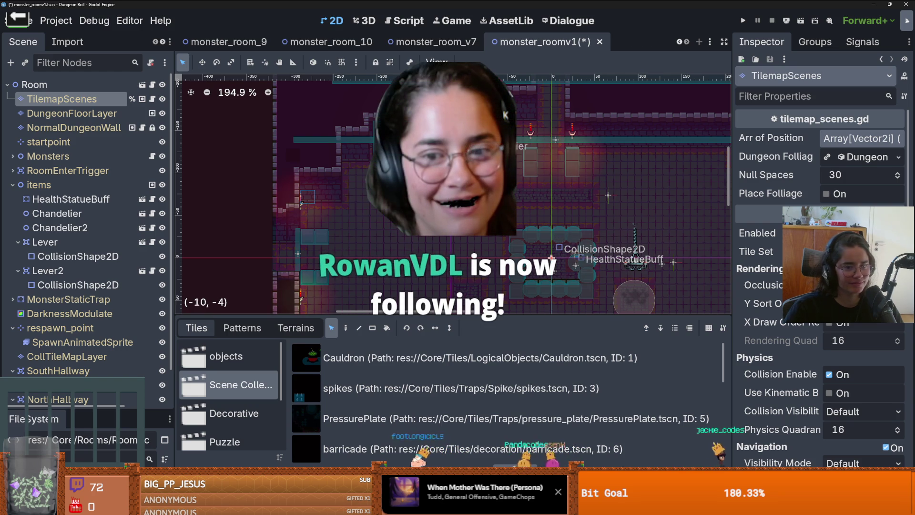
{"action": "scroll", "coordinate": [301, 203], "scroll_direction": "down", "scroll_amount": 2}
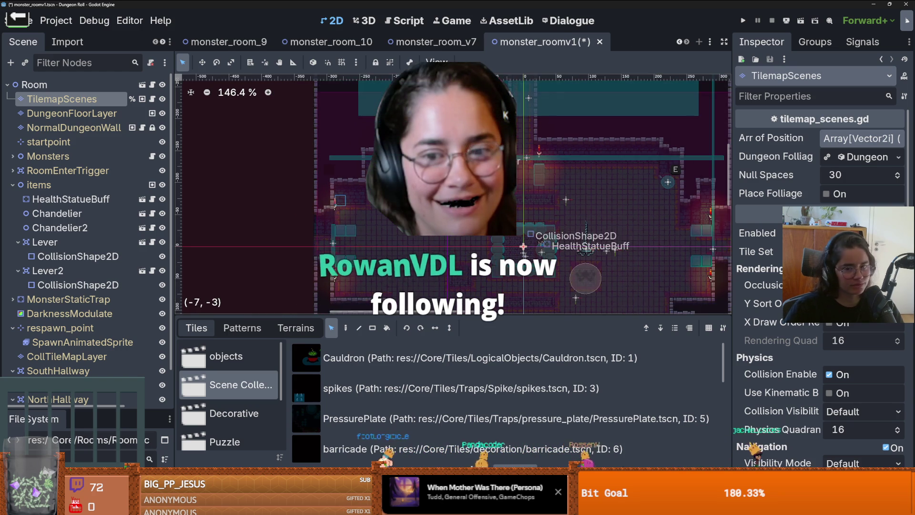
{"action": "scroll", "coordinate": [333, 210], "scroll_direction": "right", "scroll_amount": 3}
{"action": "key", "text": "ctrl+s"}
Step: Browse the Monsters and RoomEnterTrigger groups, checking MonsterMarker8's enemy type
{"action": "scroll", "coordinate": [476, 205], "scroll_direction": "up", "scroll_amount": 2}
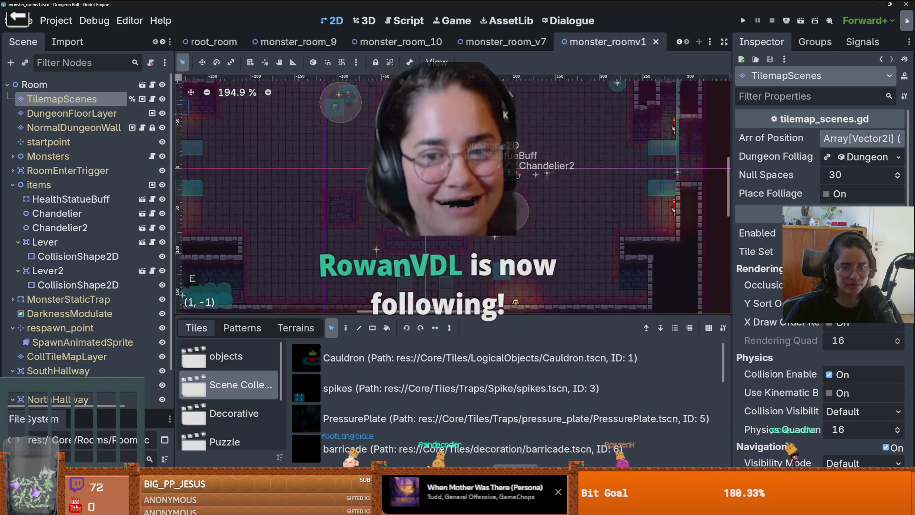
{"action": "scroll", "coordinate": [500, 205], "scroll_direction": "down", "scroll_amount": 1}
{"action": "scroll", "coordinate": [514, 203], "scroll_direction": "up", "scroll_amount": 1}
{"action": "scroll", "coordinate": [514, 203], "scroll_direction": "up", "scroll_amount": 1}
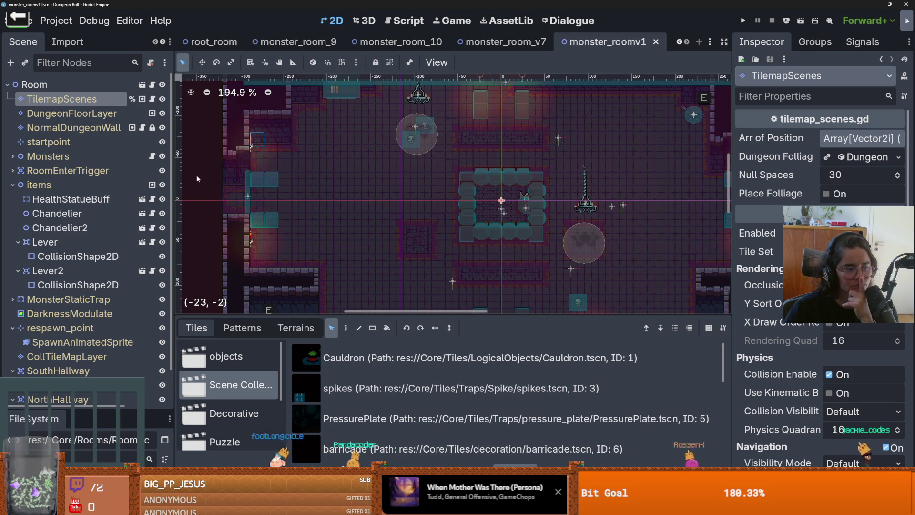
{"action": "scroll", "coordinate": [220, 181], "scroll_direction": "down", "scroll_amount": 1}
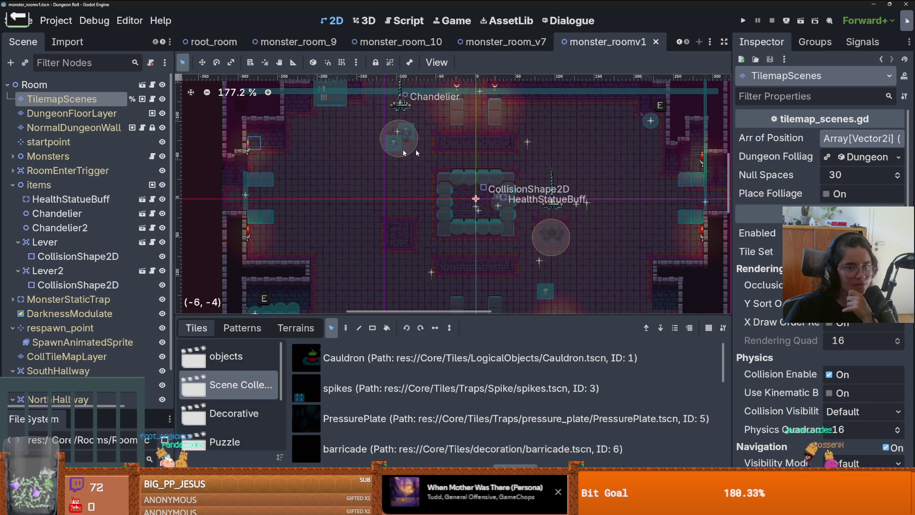
{"action": "scroll", "coordinate": [469, 202], "scroll_direction": "up", "scroll_amount": 3}
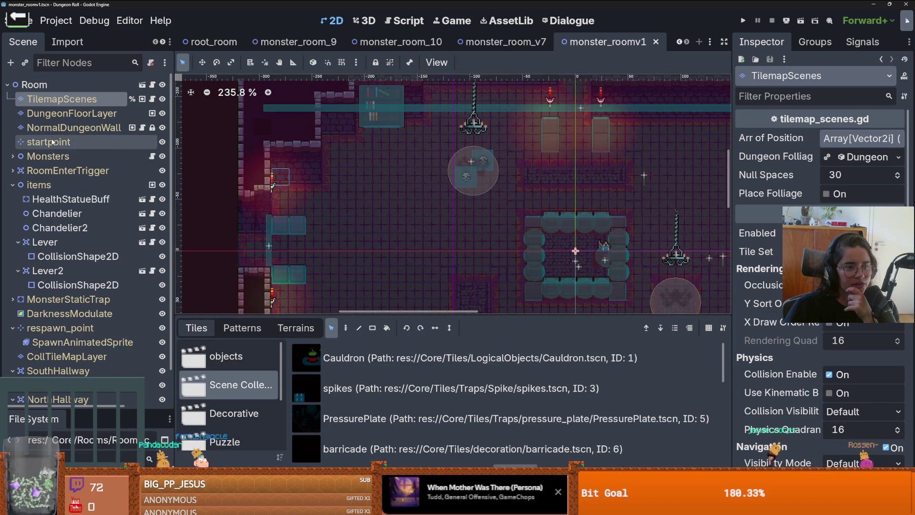
{"action": "left_click", "coordinate": [13, 156]}
{"action": "left_click", "coordinate": [13, 156]}
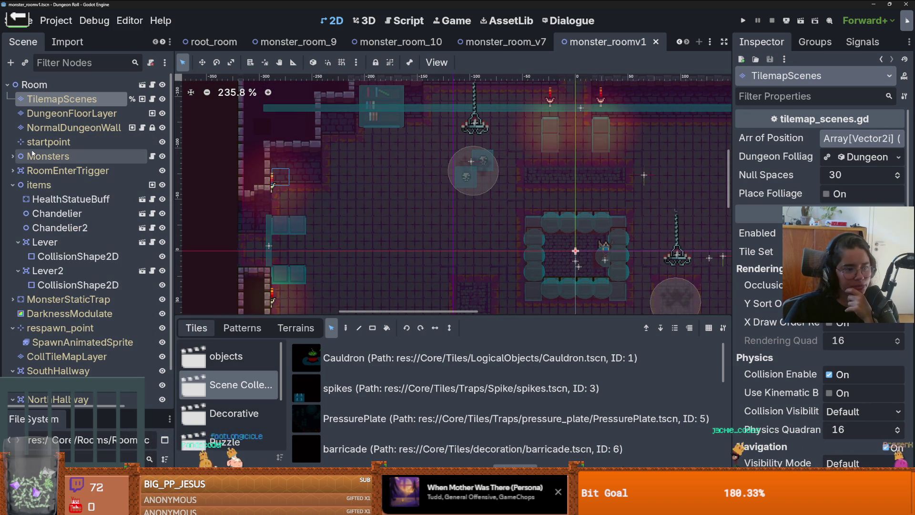
{"action": "left_click", "coordinate": [13, 170]}
{"action": "left_click", "coordinate": [12, 171]}
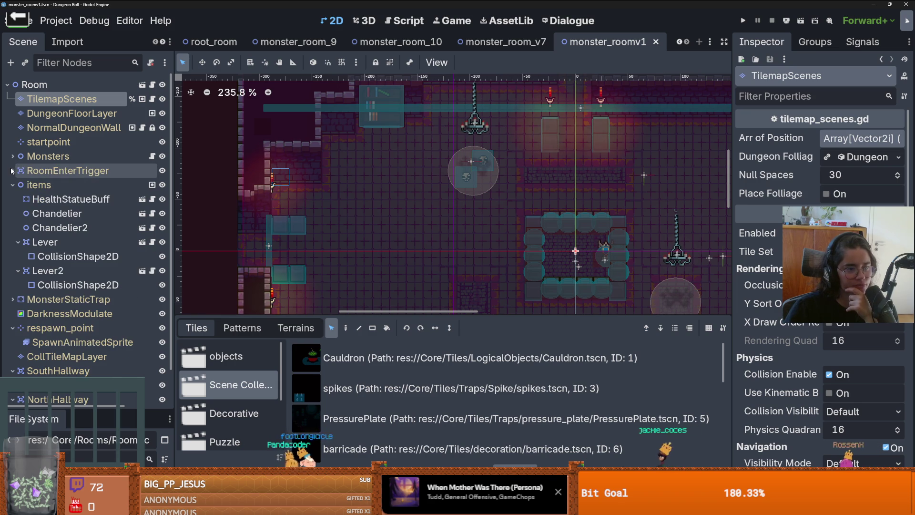
{"action": "left_click", "coordinate": [10, 160]}
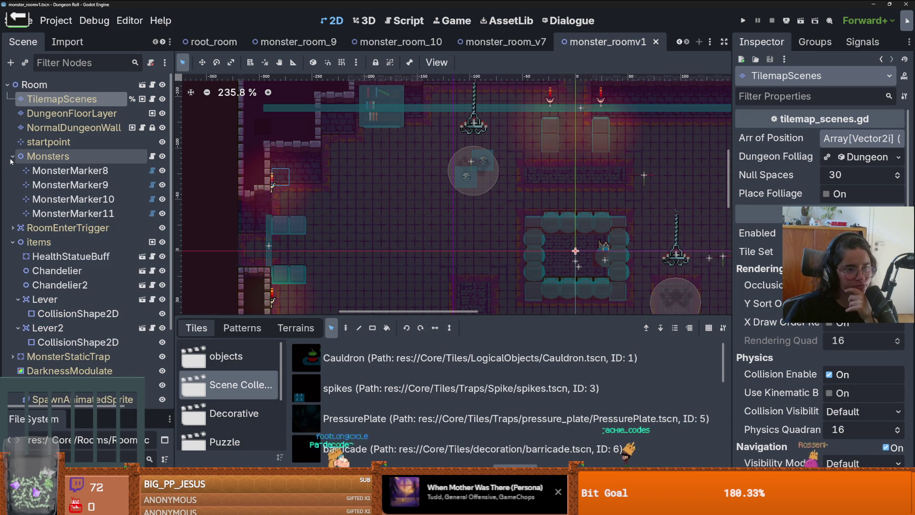
{"action": "left_click", "coordinate": [48, 170]}
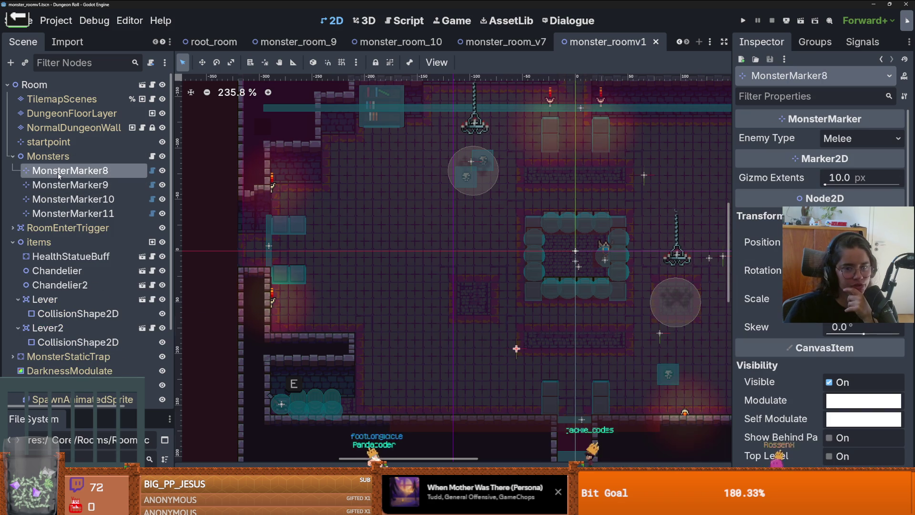
Step: Collapse the groups and try moving the Chandelier up-left, then undo it
{"action": "left_click", "coordinate": [12, 157]}
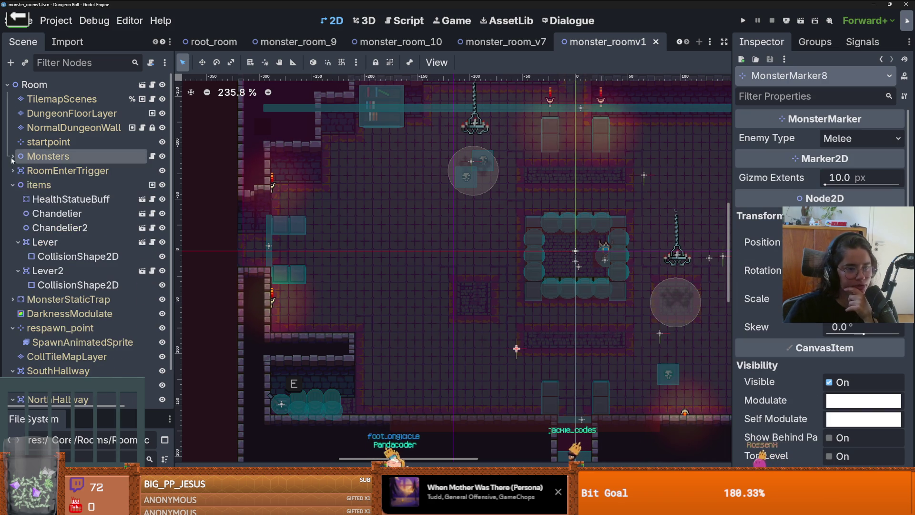
{"action": "left_click", "coordinate": [13, 184]}
{"action": "mouse_move", "coordinate": [489, 188]}
{"action": "left_mouse_down"}
{"action": "mouse_move", "coordinate": [443, 149]}
{"action": "mouse_move", "coordinate": [467, 174]}
{"action": "mouse_move", "coordinate": [354, 157]}
{"action": "left_mouse_up"}
{"action": "key", "text": "ctrl+z"}
Step: Move MonsterMarker10, the Pine Charger marker, into the round spot to the upper left
{"action": "left_click", "coordinate": [12, 185]}
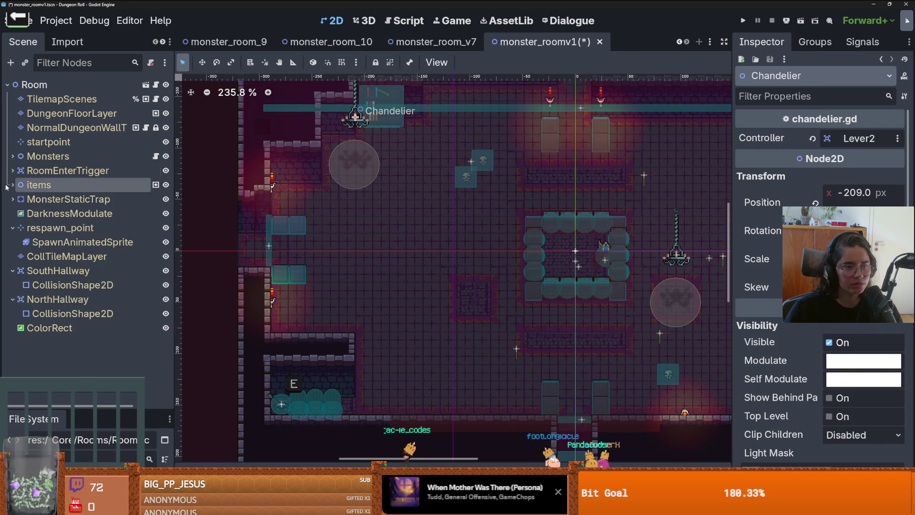
{"action": "left_click", "coordinate": [13, 156]}
{"action": "left_click", "coordinate": [76, 171]}
{"action": "left_click", "coordinate": [76, 184]}
{"action": "left_click", "coordinate": [77, 198]}
{"action": "mouse_move", "coordinate": [470, 162]}
{"action": "left_mouse_down"}
{"action": "mouse_move", "coordinate": [348, 163]}
{"action": "mouse_move", "coordinate": [355, 166]}
{"action": "left_mouse_up"}
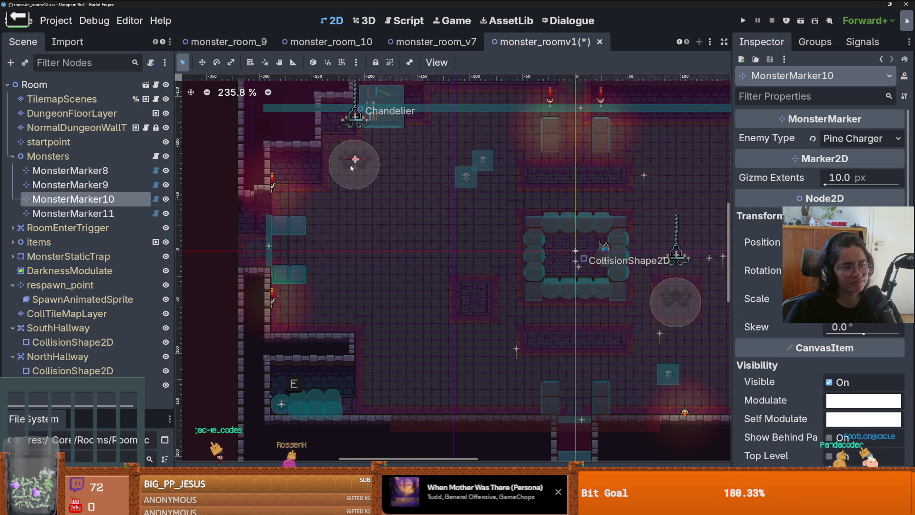
Step: Shift the two TilemapScenes object tiles left beside MonsterMarker10
{"action": "scroll", "coordinate": [412, 190], "scroll_direction": "down", "scroll_amount": 2}
{"action": "scroll", "coordinate": [408, 204], "scroll_direction": "up", "scroll_amount": 1}
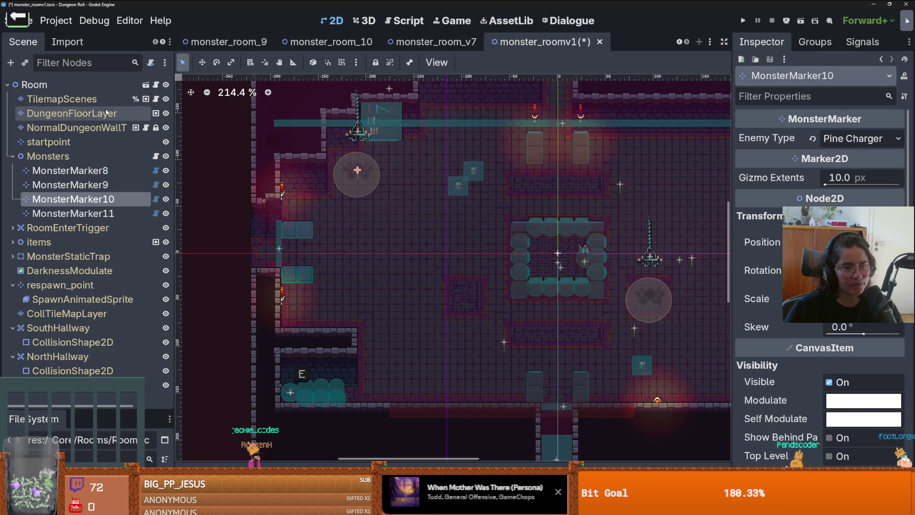
{"action": "left_click", "coordinate": [62, 99]}
{"action": "left_click_drag", "start_coordinate": [446, 178], "coordinate": [385, 178]}
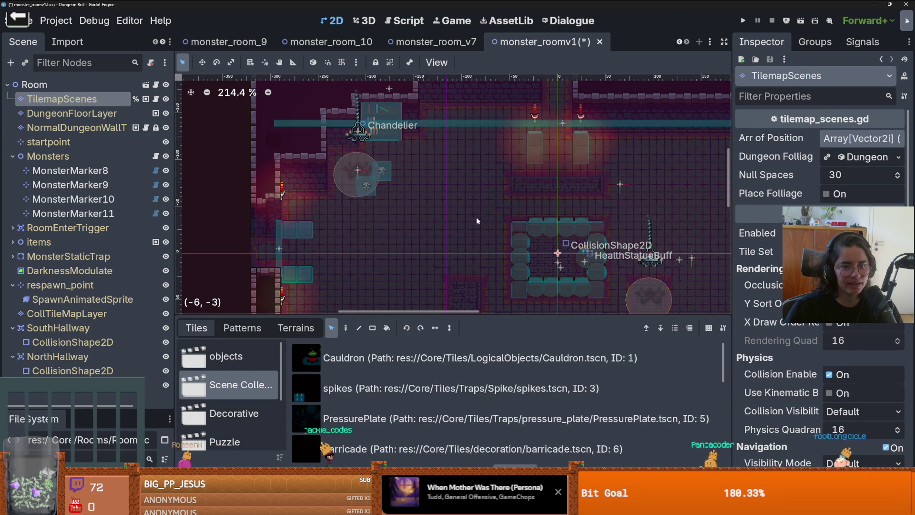
Step: Save the room scene and switch to editing the DungeonFloorLayer
{"action": "scroll", "coordinate": [415, 224], "scroll_direction": "down", "scroll_amount": 3}
{"action": "key", "text": "ctrl+s"}
{"action": "scroll", "coordinate": [407, 248], "scroll_direction": "up", "scroll_amount": 1}
{"action": "left_click_drag", "start_coordinate": [416, 238], "coordinate": [426, 224]}
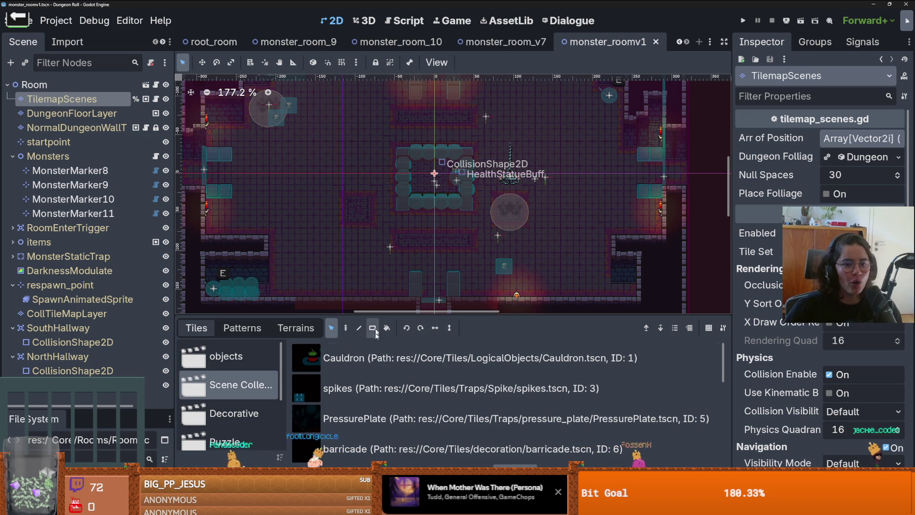
{"action": "scroll", "coordinate": [461, 245], "scroll_direction": "left", "scroll_amount": 3}
{"action": "scroll", "coordinate": [459, 241], "scroll_direction": "down", "scroll_amount": 2}
{"action": "scroll", "coordinate": [465, 226], "scroll_direction": "up", "scroll_amount": 2}
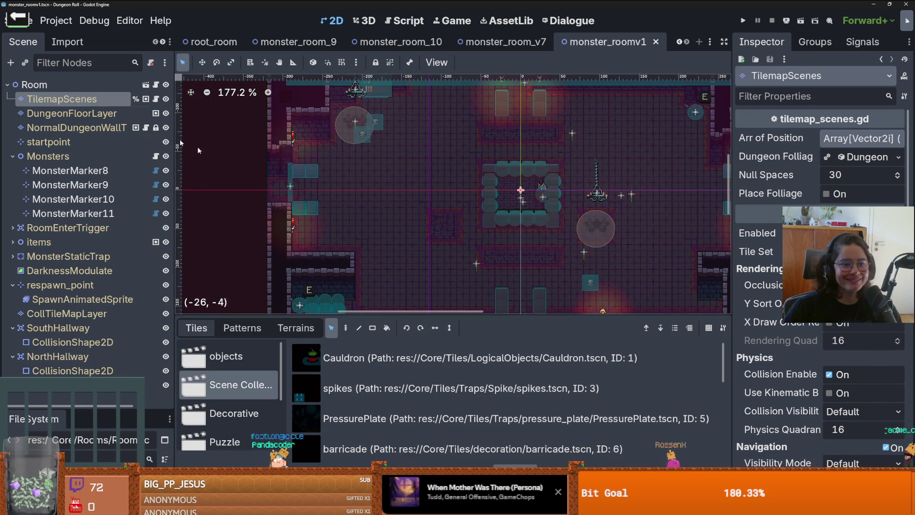
{"action": "key", "text": "Down"}
Step: Paint floor rectangles with the tiled_floor_1 and small_tiled_floor terrains
{"action": "left_click", "coordinate": [295, 328]}
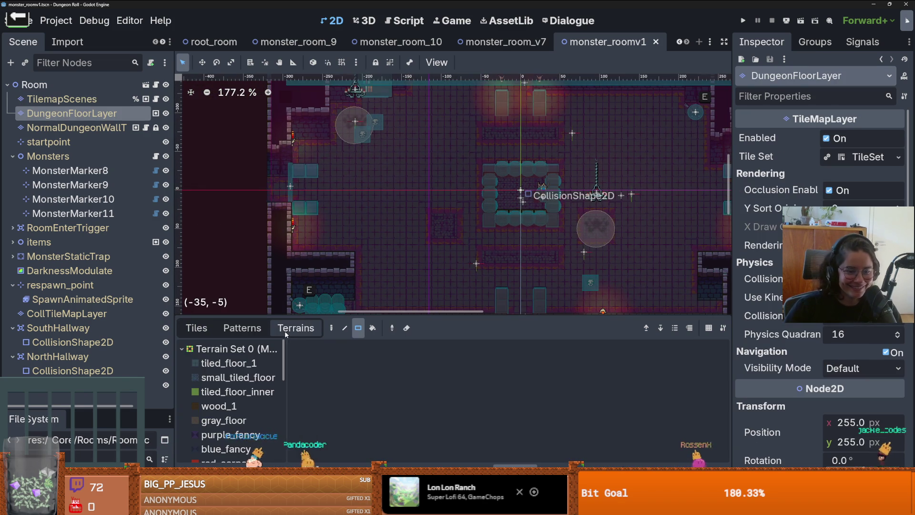
{"action": "left_click", "coordinate": [238, 377]}
{"action": "left_click", "coordinate": [228, 363]}
{"action": "left_click_drag", "start_coordinate": [432, 202], "coordinate": [470, 251]}
{"action": "scroll", "coordinate": [496, 253], "scroll_direction": "down", "scroll_amount": 2}
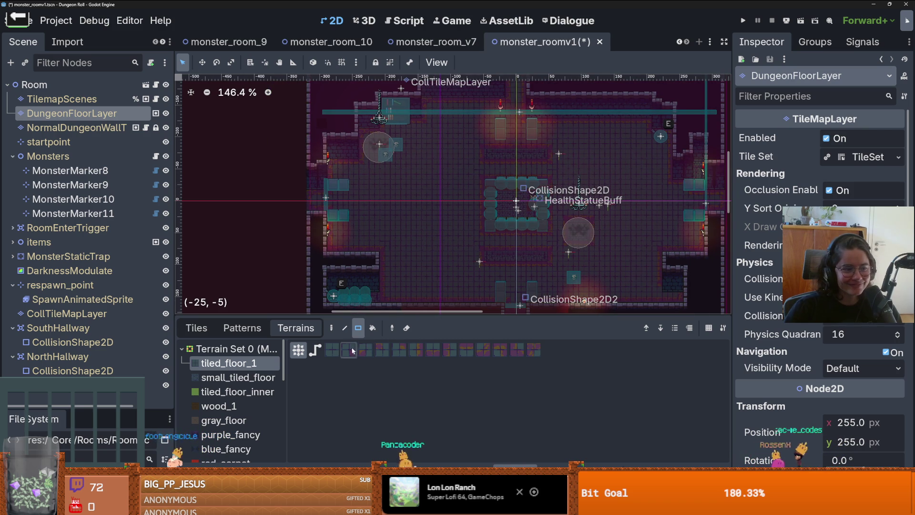
{"action": "left_click", "coordinate": [238, 377]}
{"action": "left_click_drag", "start_coordinate": [381, 182], "coordinate": [453, 223]}
{"action": "scroll", "coordinate": [522, 229], "scroll_direction": "up", "scroll_amount": 2}
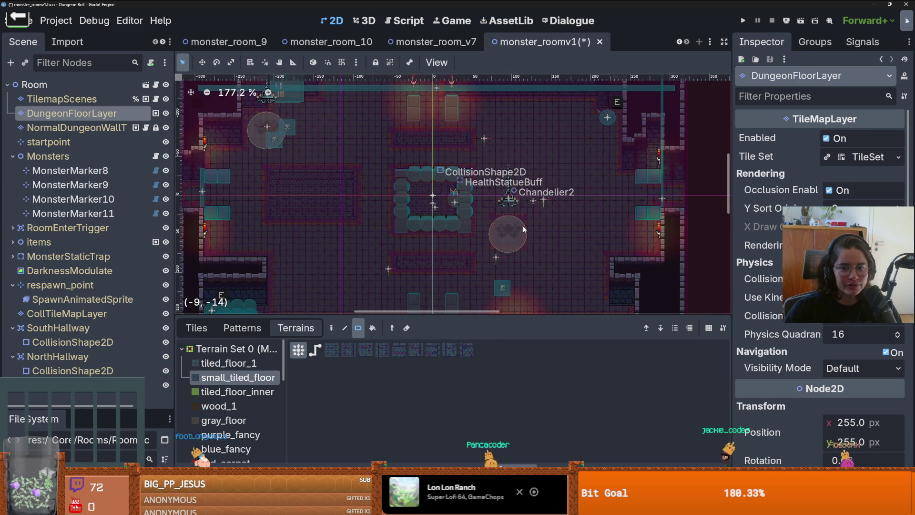
Step: Paint a 6x4 small_tiled_floor rectangle and a 2x5 tiled_floor_1 rectangle
{"action": "key", "text": "Up"}
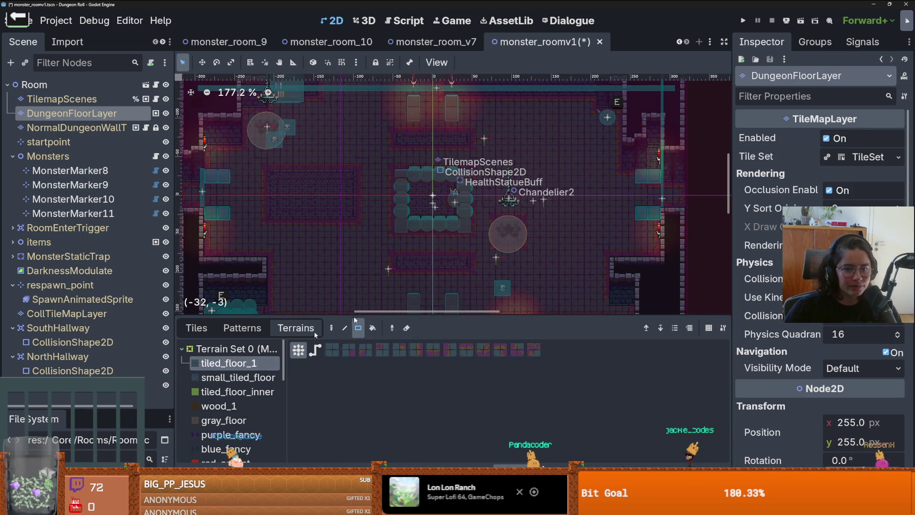
{"action": "key", "text": "Down"}
{"action": "mouse_move", "coordinate": [510, 183]}
{"action": "left_mouse_down"}
{"action": "mouse_move", "coordinate": [579, 217]}
{"action": "mouse_move", "coordinate": [567, 217]}
{"action": "left_mouse_up"}
{"action": "scroll", "coordinate": [530, 220], "scroll_direction": "up", "scroll_amount": 1}
{"action": "scroll", "coordinate": [530, 220], "scroll_direction": "down", "scroll_amount": 1}
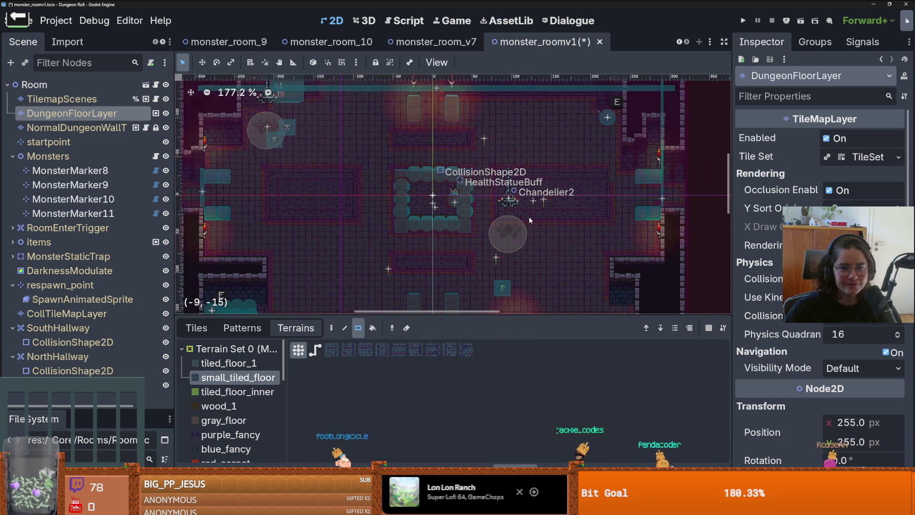
{"action": "key", "text": "Up"}
{"action": "left_click_drag", "start_coordinate": [614, 213], "coordinate": [601, 167]}
{"action": "scroll", "coordinate": [595, 229], "scroll_direction": "down", "scroll_amount": 3}
Step: Save the monster_roomv1 scene
{"action": "key", "text": "ctrl+s"}
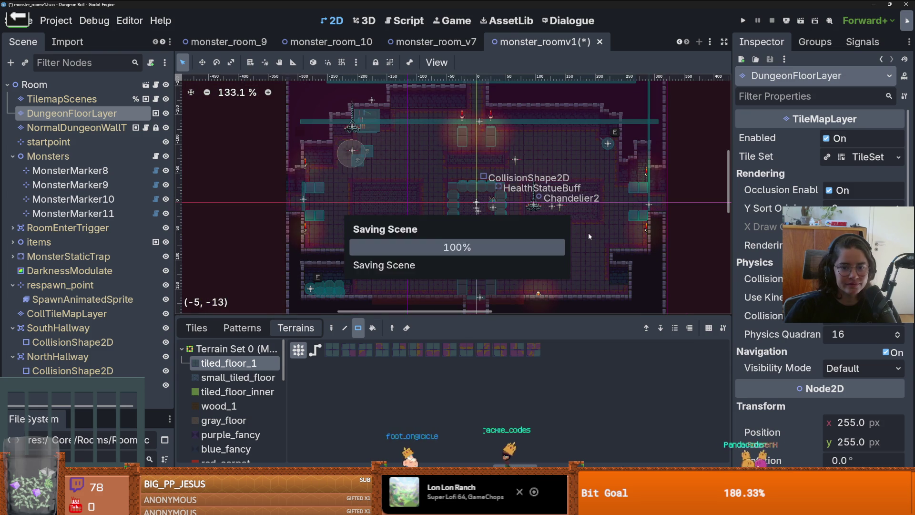
{"action": "scroll", "coordinate": [515, 227], "scroll_direction": "up", "scroll_amount": 1}
{"action": "scroll", "coordinate": [436, 273], "scroll_direction": "down", "scroll_amount": 3}
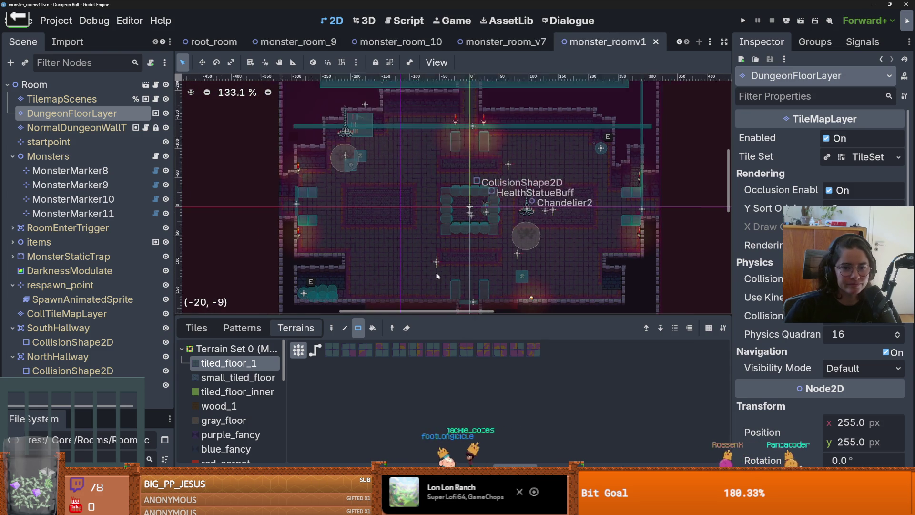
{"action": "scroll", "coordinate": [443, 260], "scroll_direction": "up", "scroll_amount": 1}
{"action": "scroll", "coordinate": [443, 259], "scroll_direction": "down", "scroll_amount": 4}
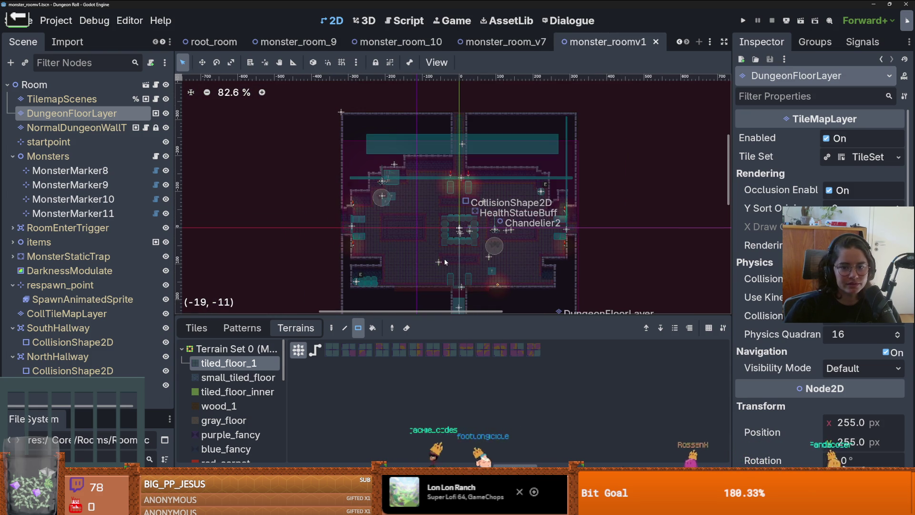
{"action": "scroll", "coordinate": [471, 207], "scroll_direction": "up", "scroll_amount": 2}
{"action": "key", "text": "ctrl+s"}
Step: Inspect NormalDungeonWallTilemap's TileSet and terrain sets
{"action": "scroll", "coordinate": [486, 249], "scroll_direction": "up", "scroll_amount": 1}
{"action": "scroll", "coordinate": [486, 249], "scroll_direction": "up", "scroll_amount": 1}
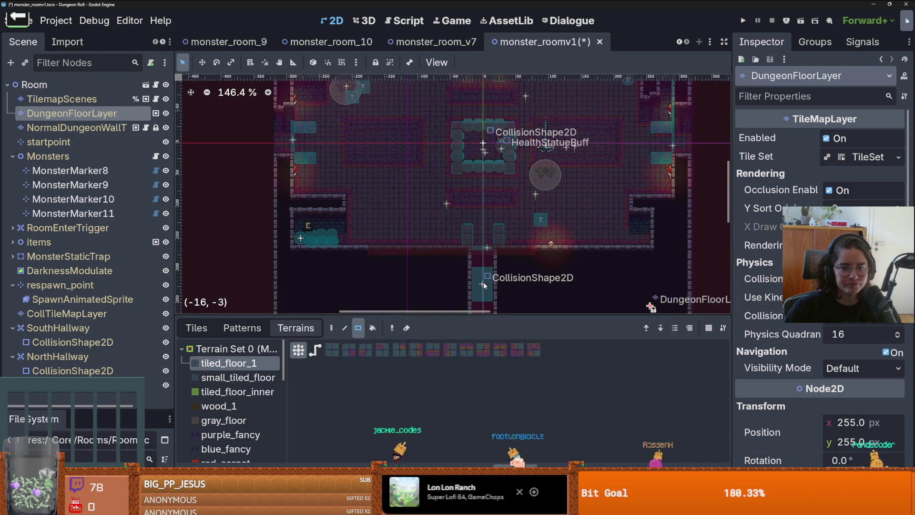
{"action": "left_click", "coordinate": [72, 127]}
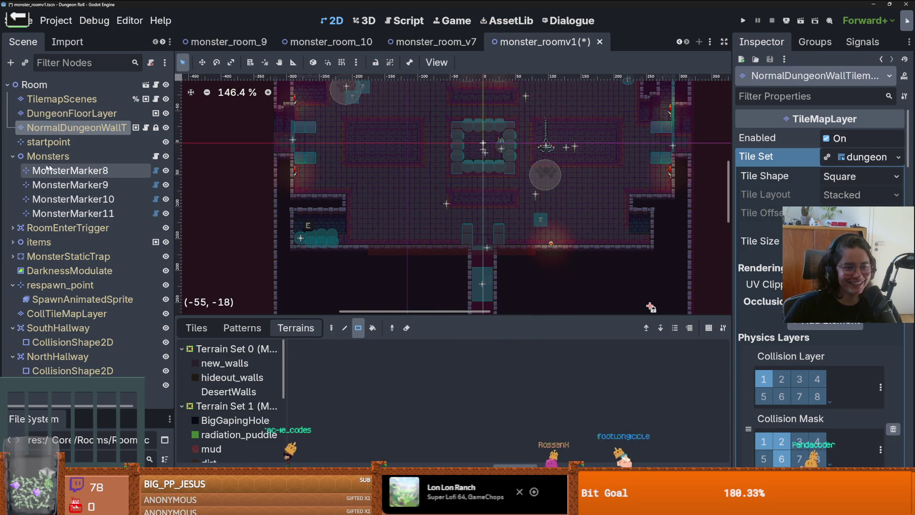
Step: Stretch the SouthHallway collision rectangle downward
{"action": "left_click", "coordinate": [12, 156]}
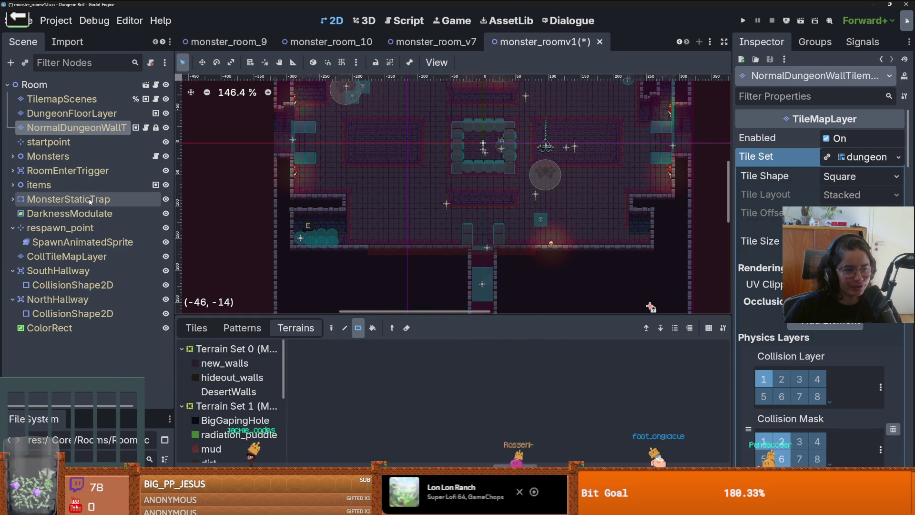
{"action": "left_click", "coordinate": [12, 227]}
{"action": "scroll", "coordinate": [423, 269], "scroll_direction": "down", "scroll_amount": 1}
{"action": "scroll", "coordinate": [423, 268], "scroll_direction": "down", "scroll_amount": 3}
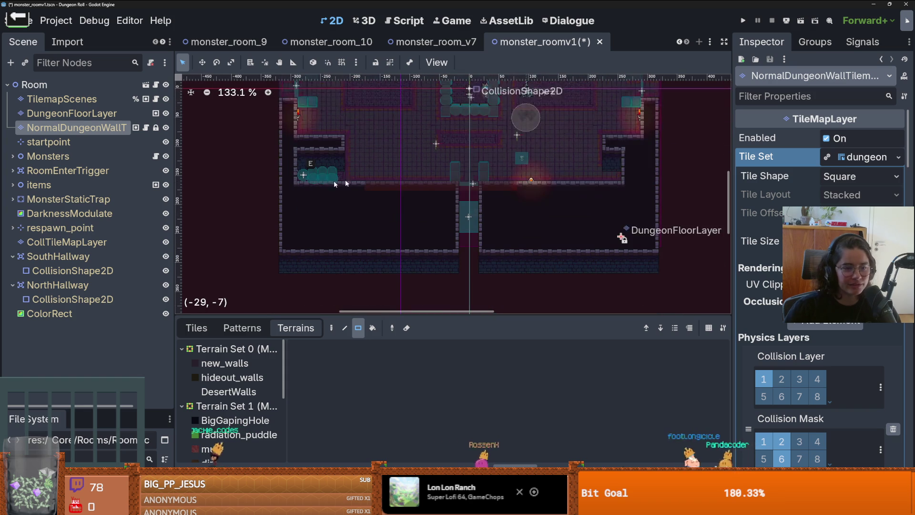
{"action": "left_click", "coordinate": [71, 271]}
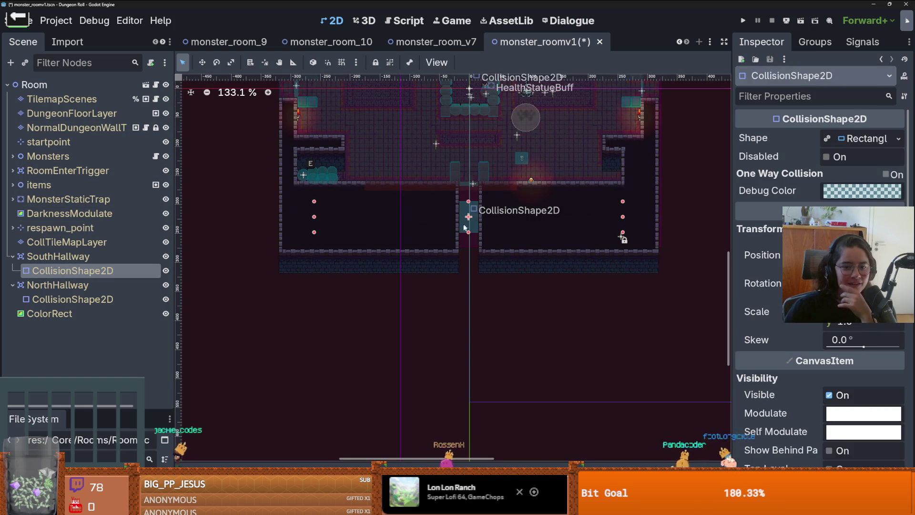
{"action": "scroll", "coordinate": [465, 223], "scroll_direction": "up", "scroll_amount": 2}
{"action": "left_click_drag", "start_coordinate": [469, 234], "coordinate": [470, 278]}
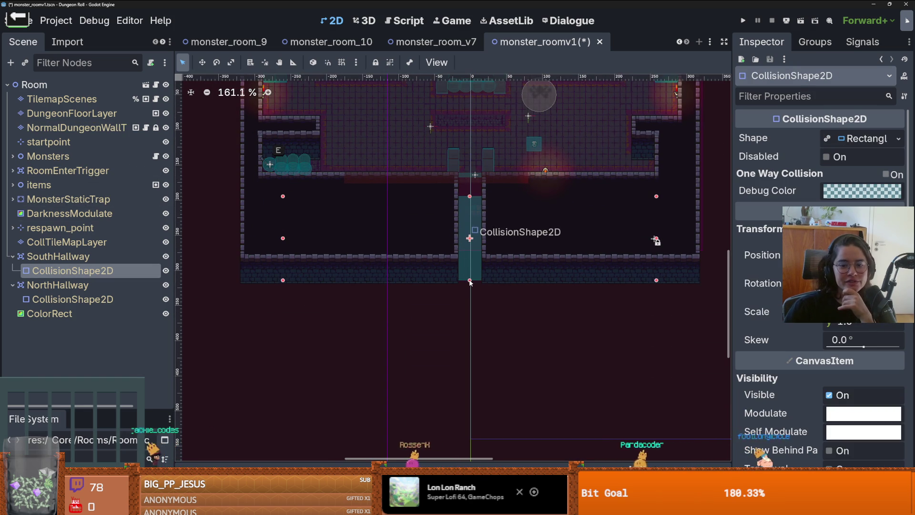
{"action": "scroll", "coordinate": [470, 233], "scroll_direction": "up", "scroll_amount": 2}
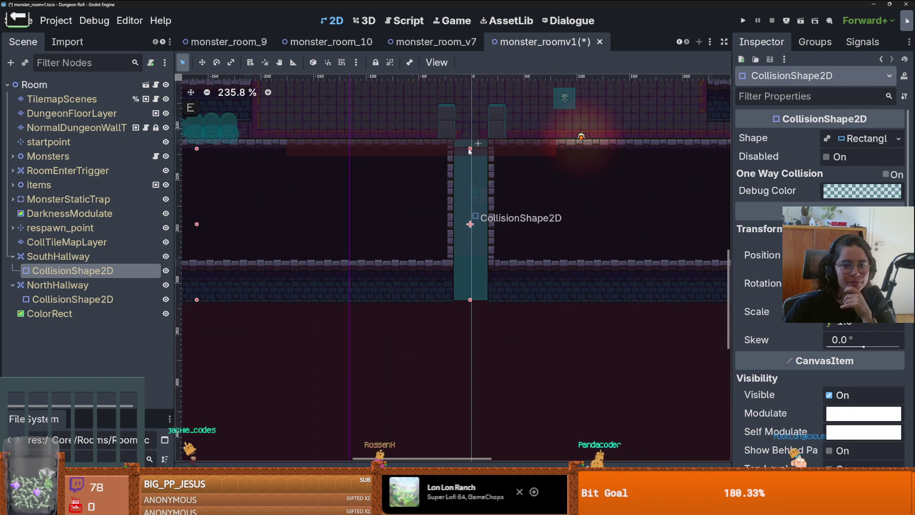
{"action": "scroll", "coordinate": [447, 144], "scroll_direction": "down", "scroll_amount": 3}
{"action": "scroll", "coordinate": [199, 257], "scroll_direction": "up", "scroll_amount": 4}
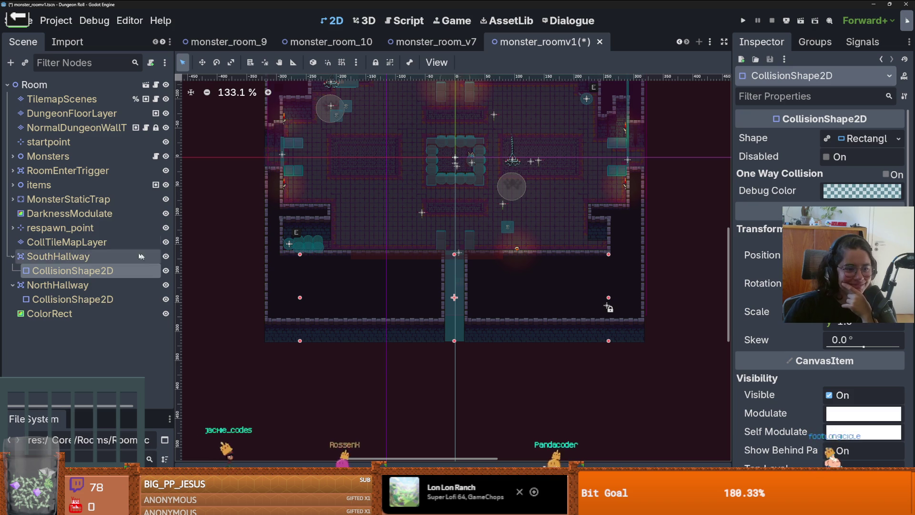
Step: Shift the NorthHallway collision rectangle down and extend its top edge upward
{"action": "left_click", "coordinate": [71, 299]}
{"action": "scroll", "coordinate": [380, 294], "scroll_direction": "up", "scroll_amount": 3}
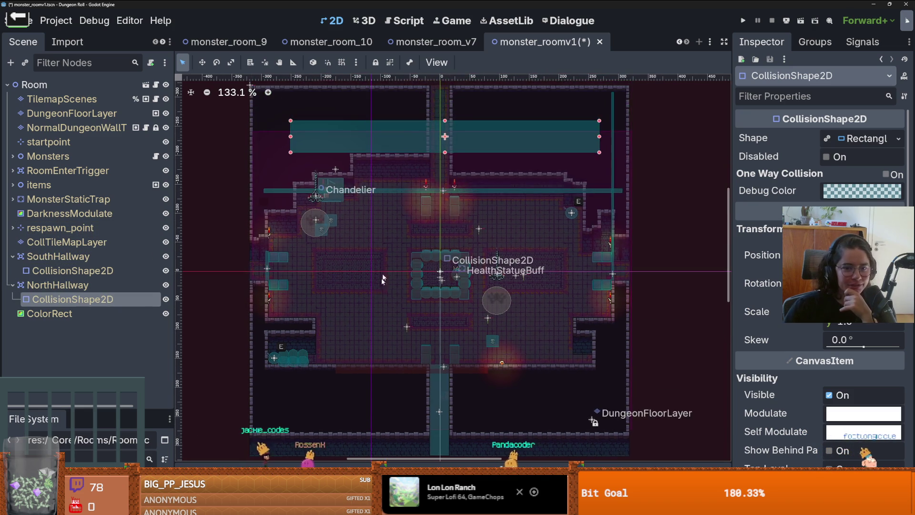
{"action": "scroll", "coordinate": [439, 233], "scroll_direction": "up", "scroll_amount": 6}
{"action": "left_click_drag", "start_coordinate": [439, 233], "coordinate": [442, 274]}
{"action": "left_click_drag", "start_coordinate": [443, 219], "coordinate": [445, 118]}
{"action": "scroll", "coordinate": [419, 304], "scroll_direction": "up", "scroll_amount": 3}
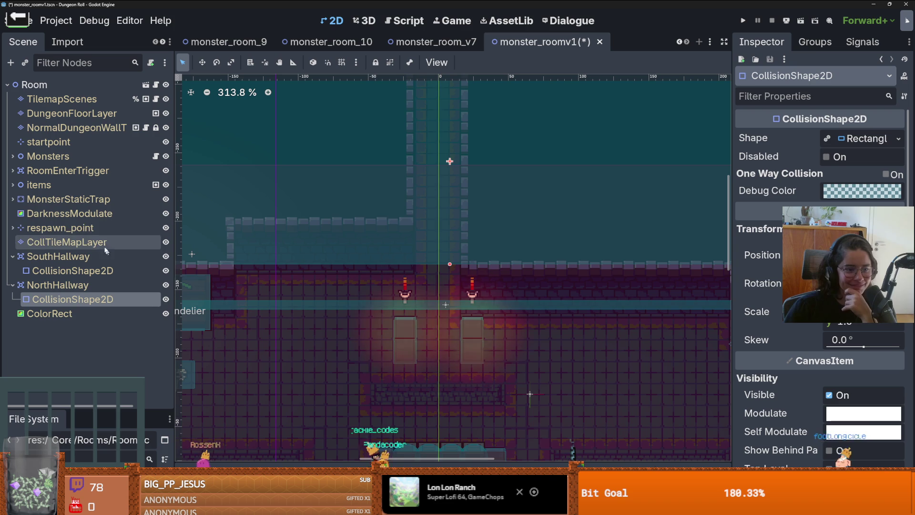
Step: Move MonsterStaticTrap's first collision rectangle upward
{"action": "left_click", "coordinate": [13, 198]}
{"action": "left_click", "coordinate": [72, 213]}
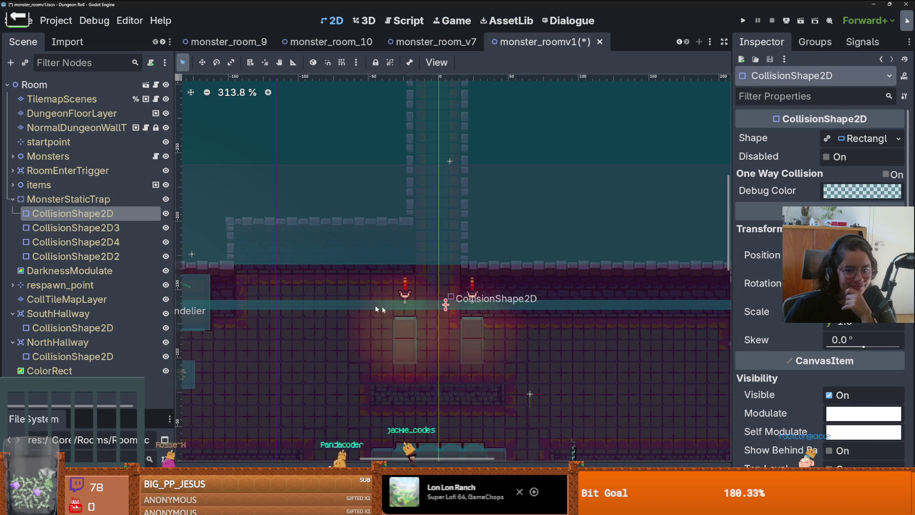
{"action": "left_click_drag", "start_coordinate": [437, 305], "coordinate": [439, 268]}
{"action": "scroll", "coordinate": [439, 268], "scroll_direction": "down", "scroll_amount": 4}
Step: Shift the RoomEnterTrigger collision shape slightly left and frame it in view
{"action": "left_click", "coordinate": [12, 171]}
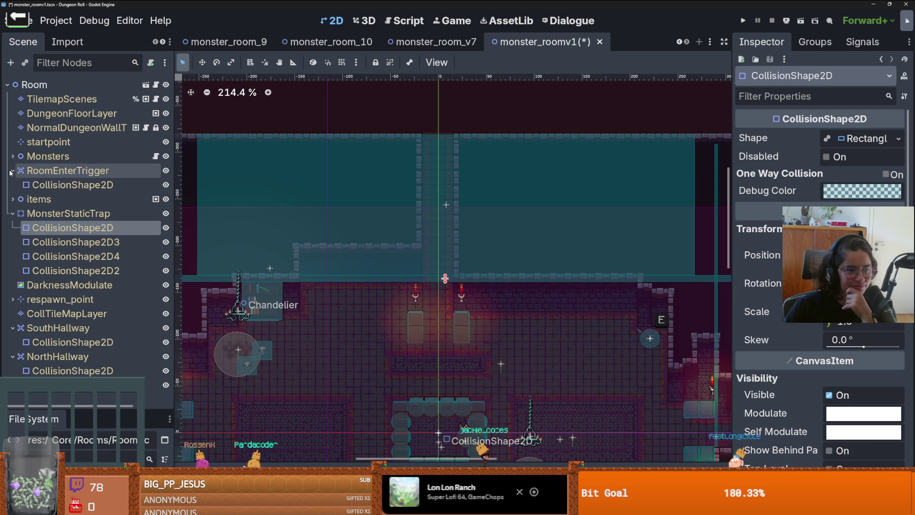
{"action": "left_click", "coordinate": [72, 184]}
{"action": "scroll", "coordinate": [437, 211], "scroll_direction": "down", "scroll_amount": 1}
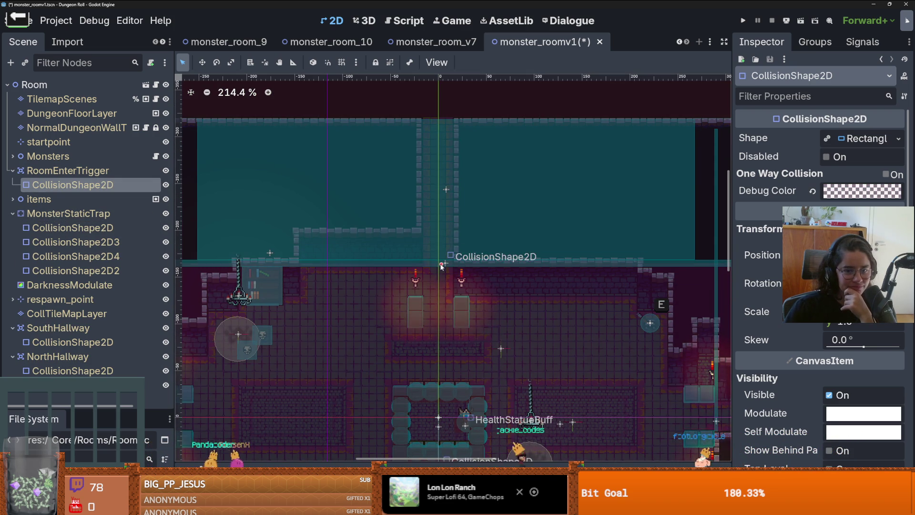
{"action": "scroll", "coordinate": [493, 208], "scroll_direction": "down", "scroll_amount": 5}
{"action": "scroll", "coordinate": [494, 210], "scroll_direction": "right", "scroll_amount": 6}
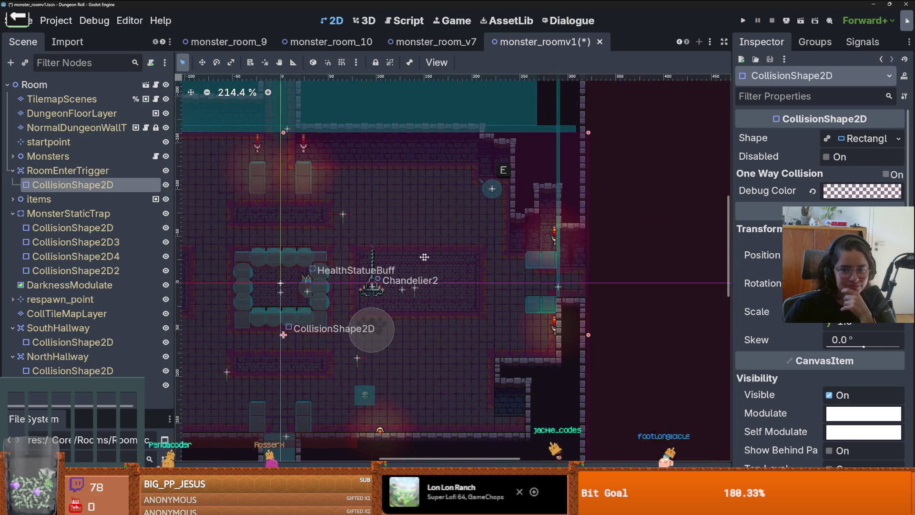
{"action": "left_click_drag", "start_coordinate": [569, 334], "coordinate": [554, 330]}
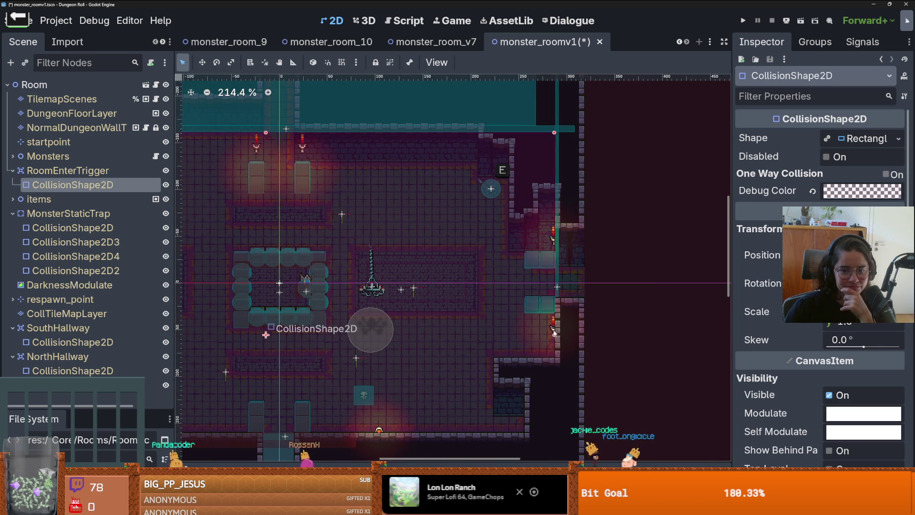
{"action": "key", "text": "f"}
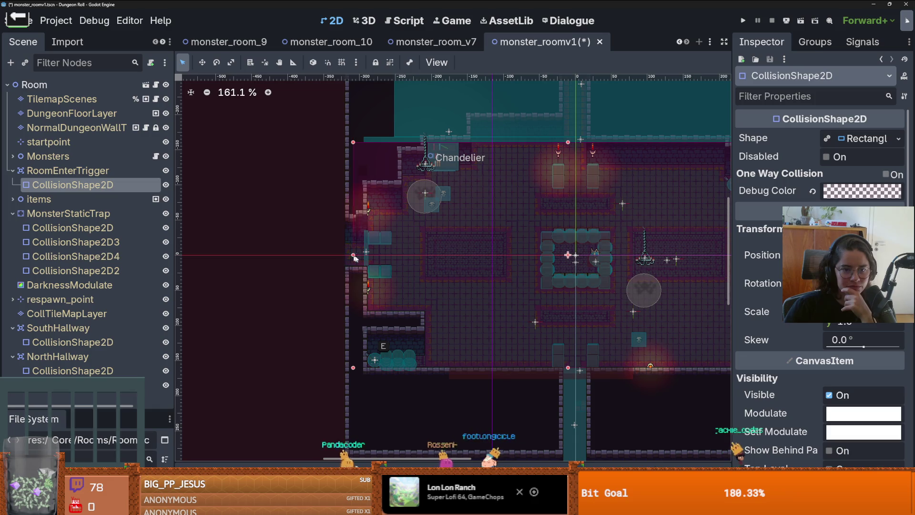
{"action": "scroll", "coordinate": [404, 266], "scroll_direction": "down", "scroll_amount": 3}
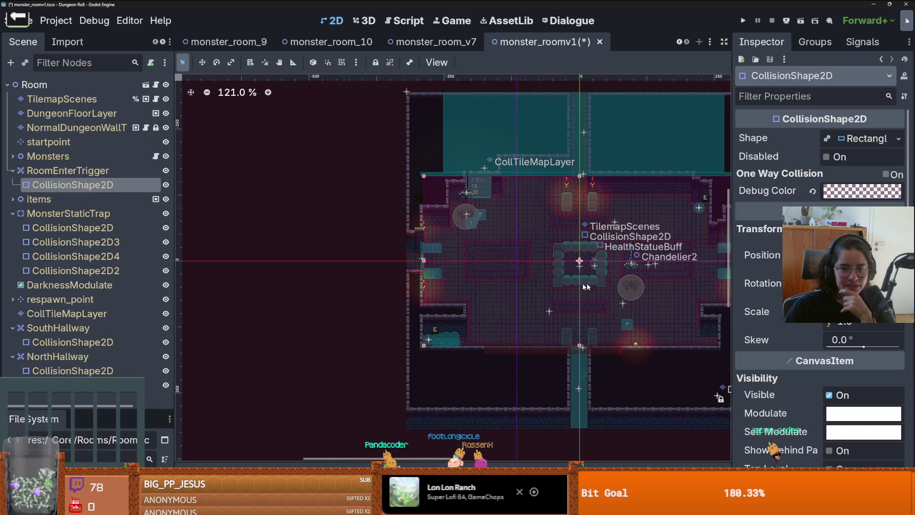
Step: Select the Room root node and save and run the project
{"action": "left_click", "coordinate": [35, 84]}
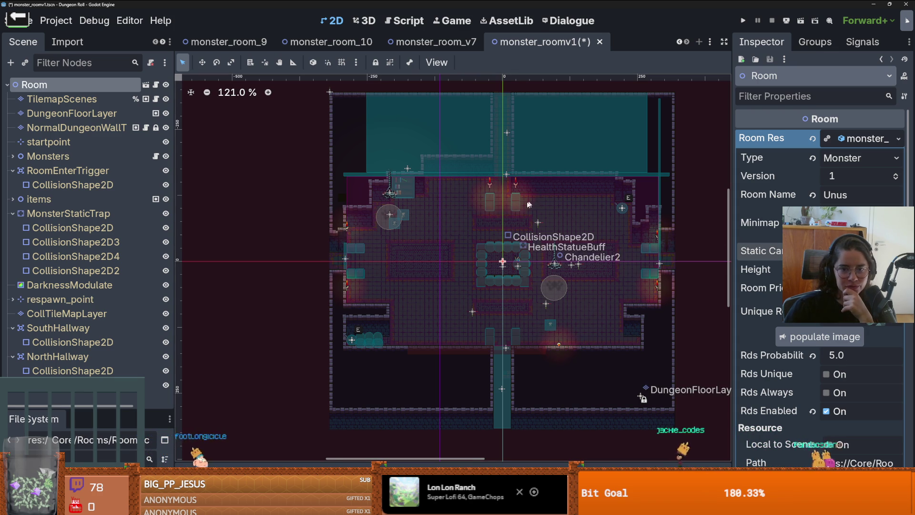
{"action": "scroll", "coordinate": [510, 167], "scroll_direction": "up", "scroll_amount": 4}
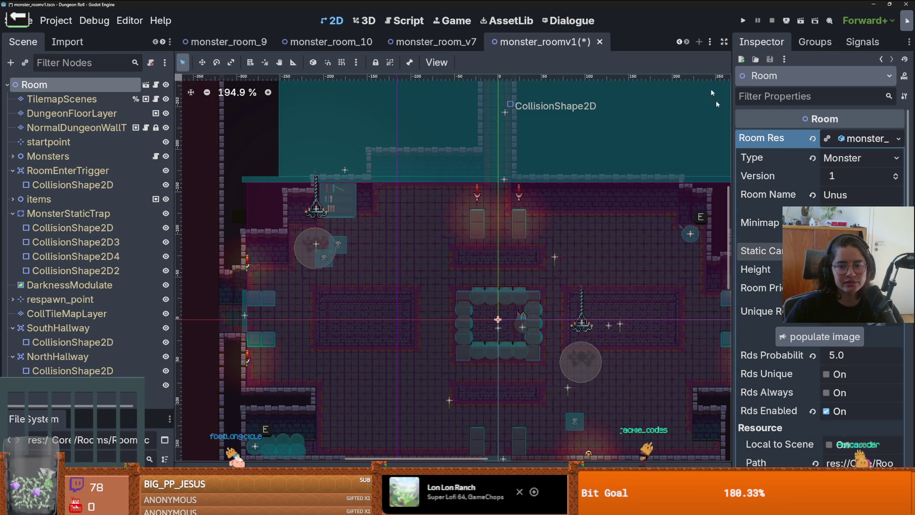
{"action": "left_click", "coordinate": [742, 21]}
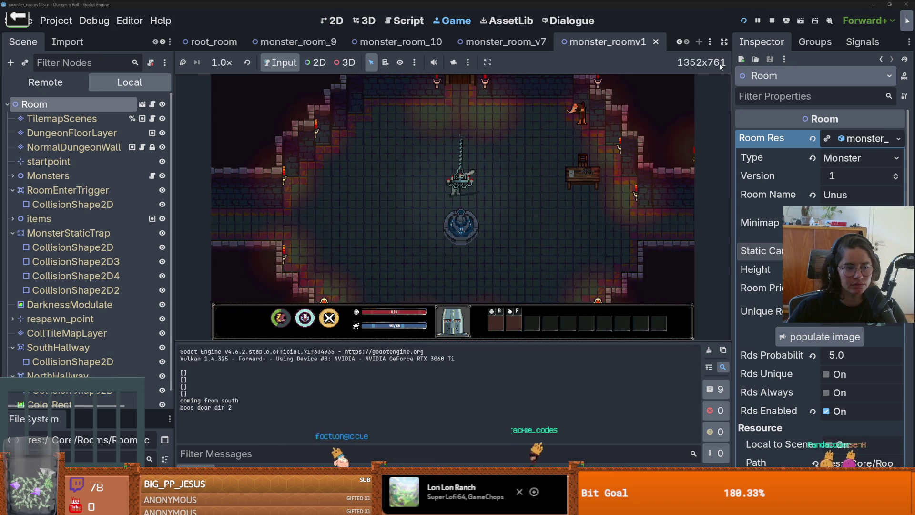
Step: Walk the player through the top door and choose the Unus room
{"action": "key", "text": "w"}
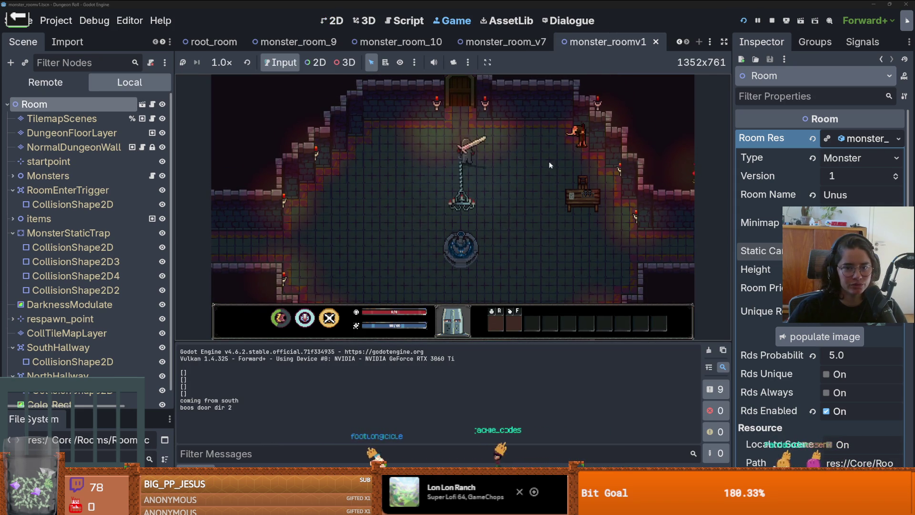
{"action": "key", "text": "e"}
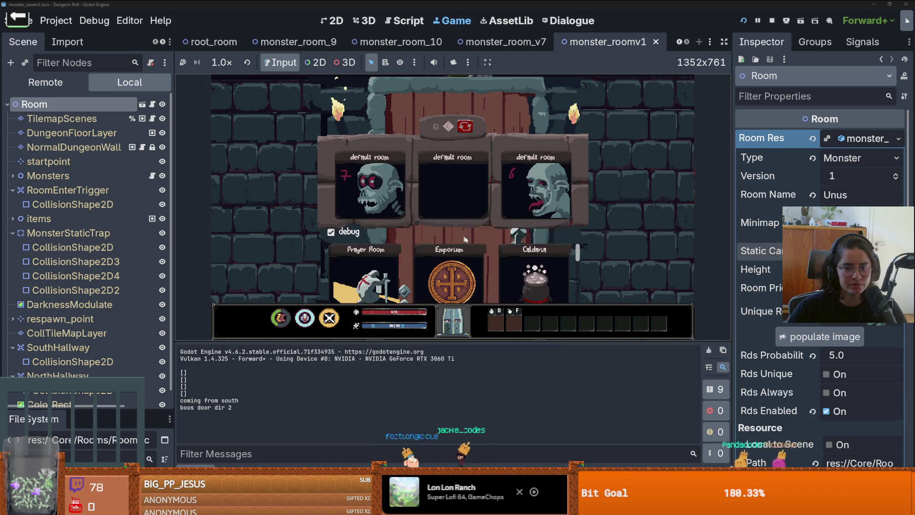
{"action": "scroll", "coordinate": [485, 259], "scroll_direction": "down", "scroll_amount": 5}
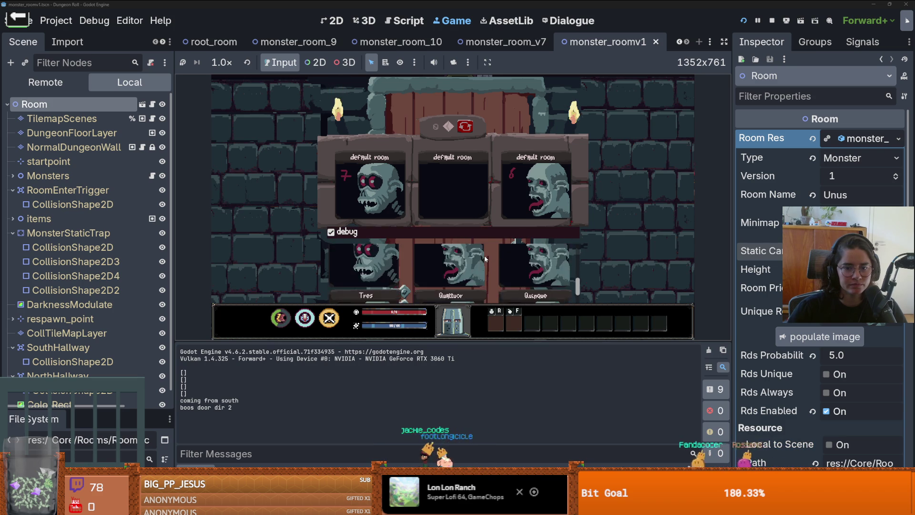
{"action": "left_click", "coordinate": [464, 260]}
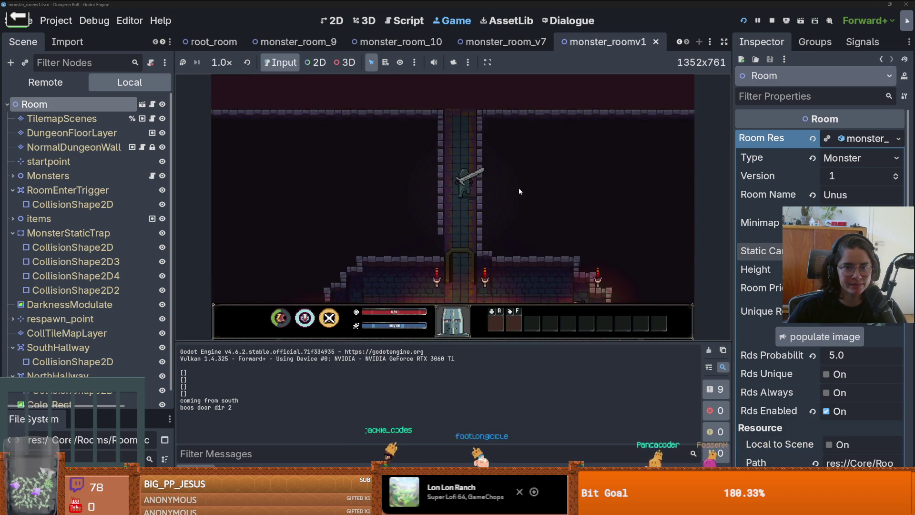
Step: Move the player up, left and right toward the archer, then stop the game
{"action": "key", "text": "w"}
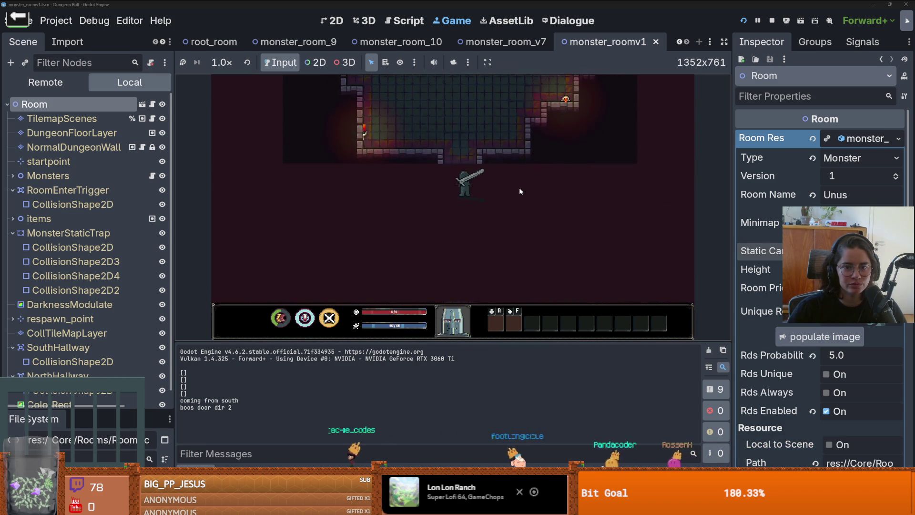
{"action": "key", "text": "a"}
{"action": "key", "text": "w"}
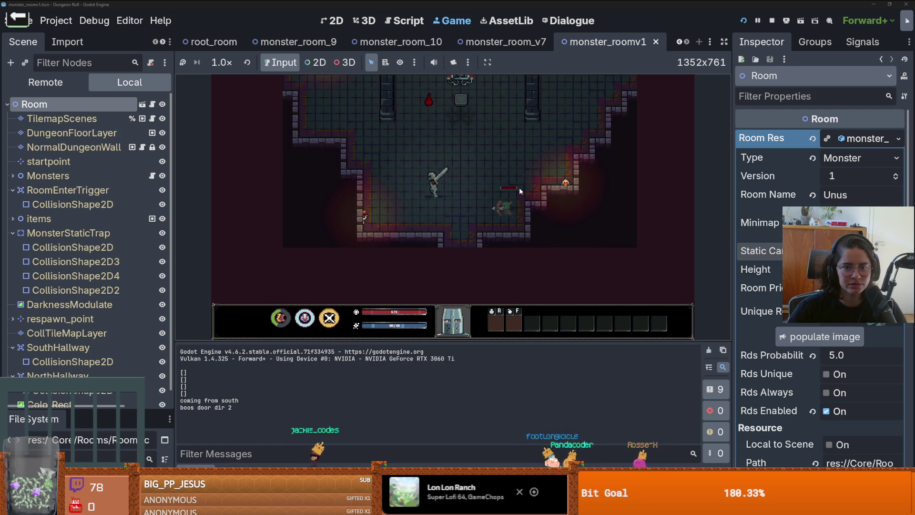
{"action": "key", "text": "d"}
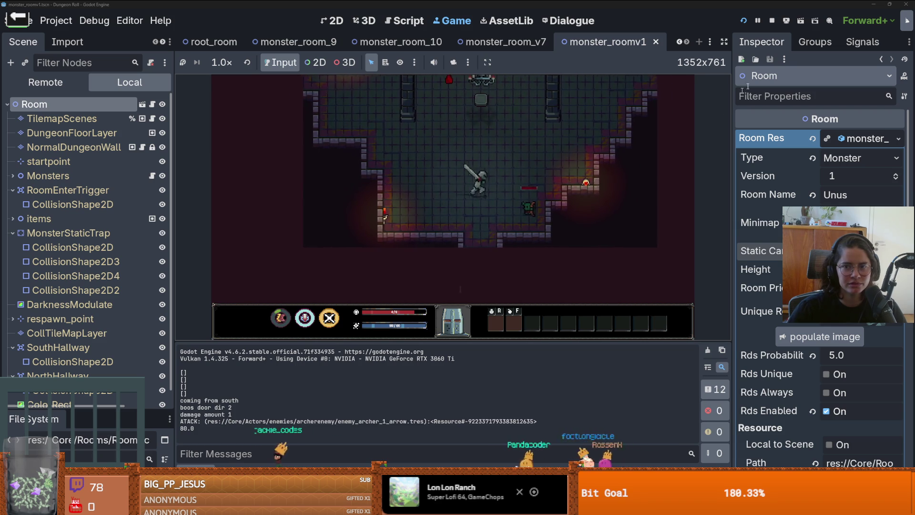
{"action": "left_click", "coordinate": [772, 20]}
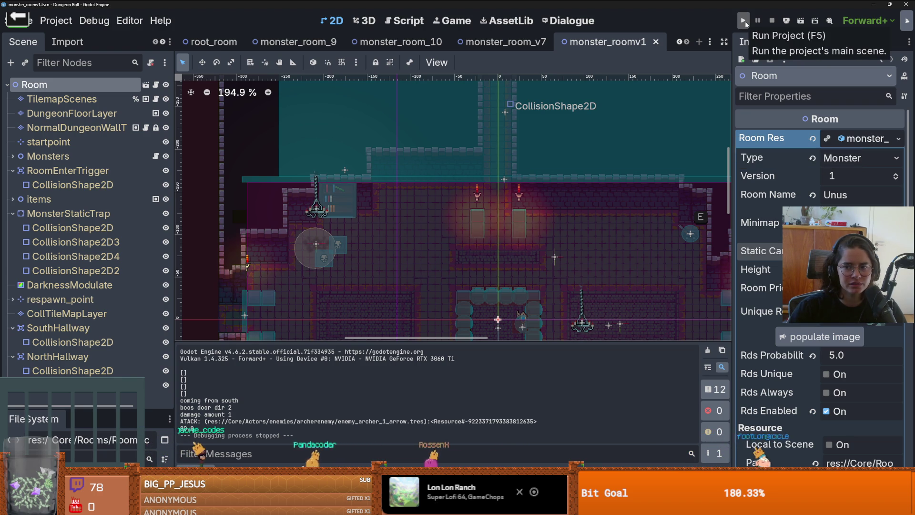
Step: Run the project again and enter the Unus room
{"action": "left_click", "coordinate": [746, 24]}
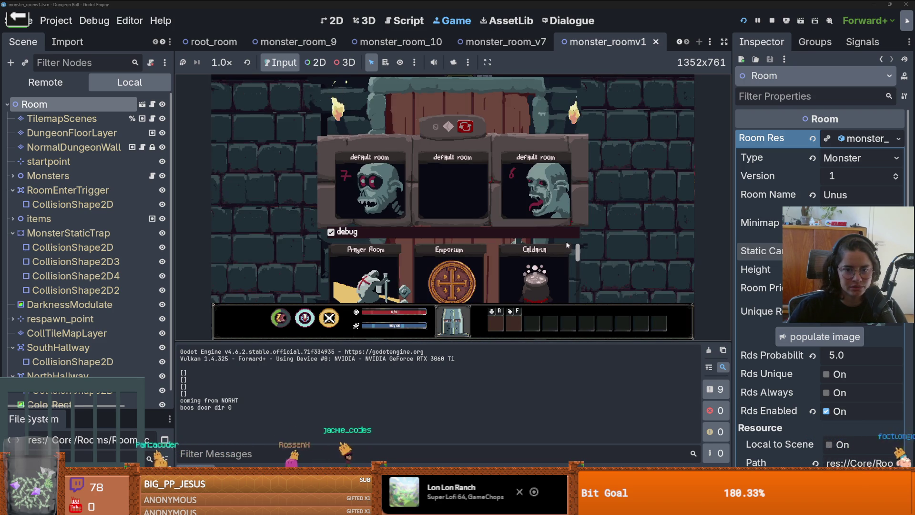
{"action": "left_click_drag", "start_coordinate": [577, 248], "coordinate": [578, 279]}
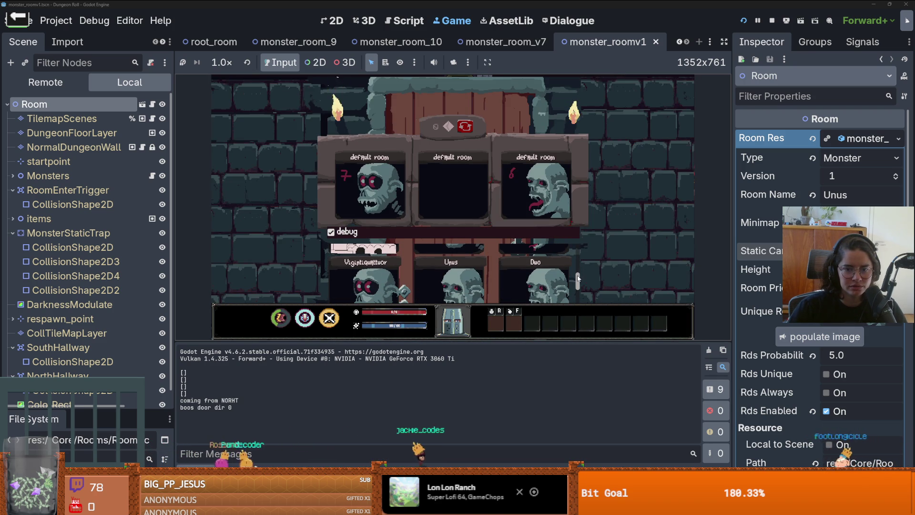
{"action": "scroll", "coordinate": [578, 279], "scroll_direction": "down", "scroll_amount": 1}
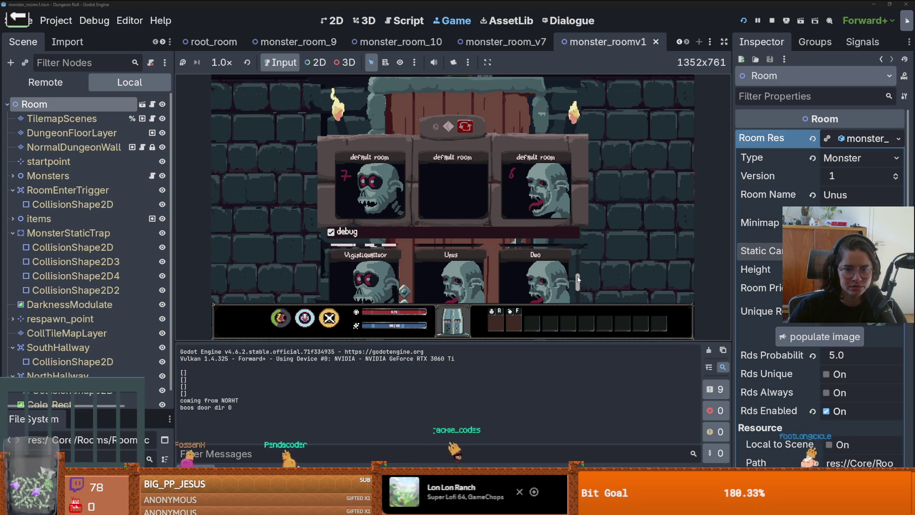
{"action": "mouse_move", "coordinate": [578, 280]}
{"action": "left_mouse_down"}
{"action": "mouse_move", "coordinate": [571, 309]}
{"action": "mouse_move", "coordinate": [564, 272]}
{"action": "left_mouse_up"}
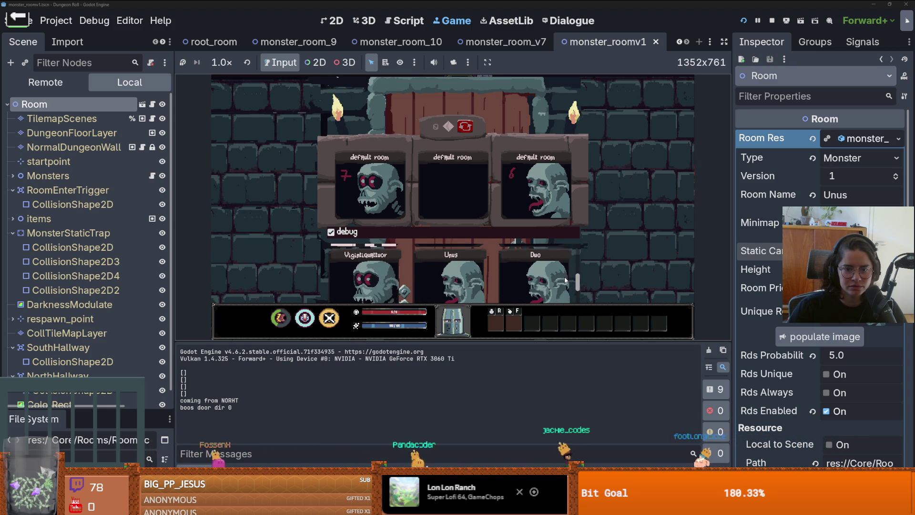
{"action": "left_click", "coordinate": [436, 258]}
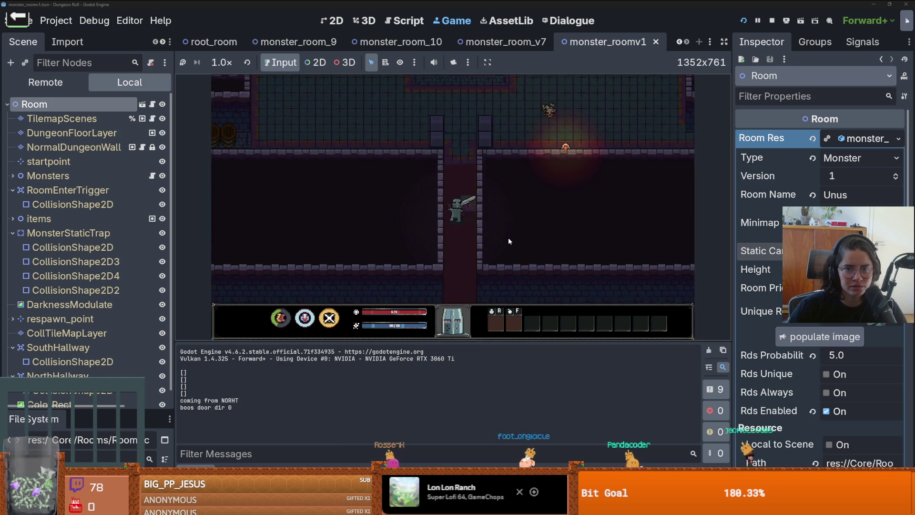
Step: Walk the knight up and down the corridor, then stop the game
{"action": "key", "text": "w"}
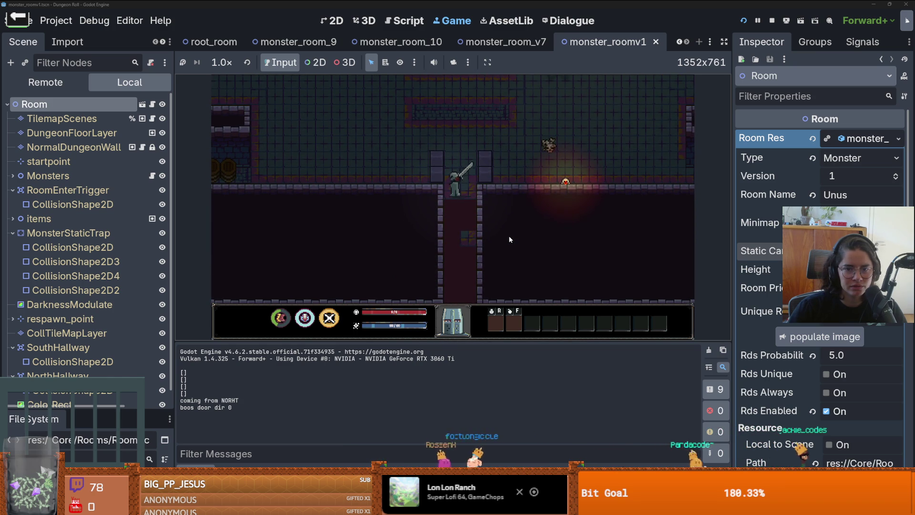
{"action": "key", "text": "s"}
{"action": "key", "text": "w"}
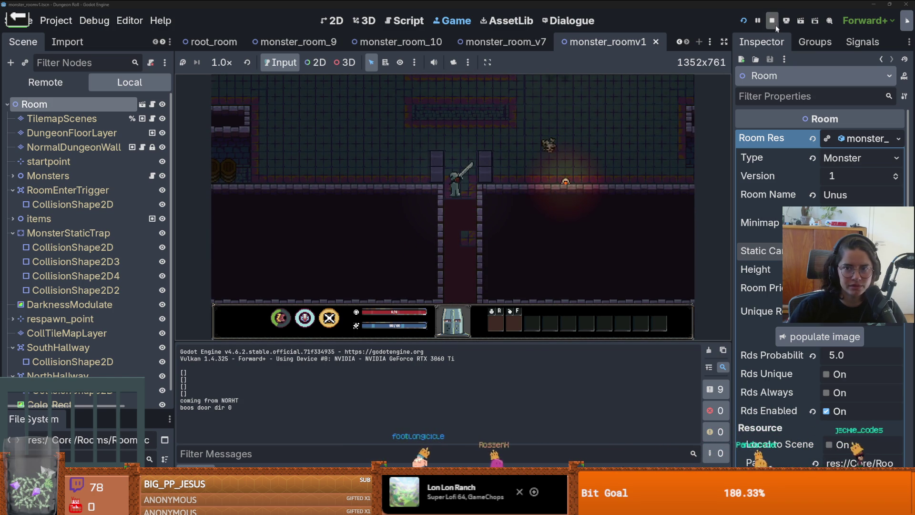
{"action": "left_click", "coordinate": [772, 20]}
{"action": "scroll", "coordinate": [491, 167], "scroll_direction": "down", "scroll_amount": 3}
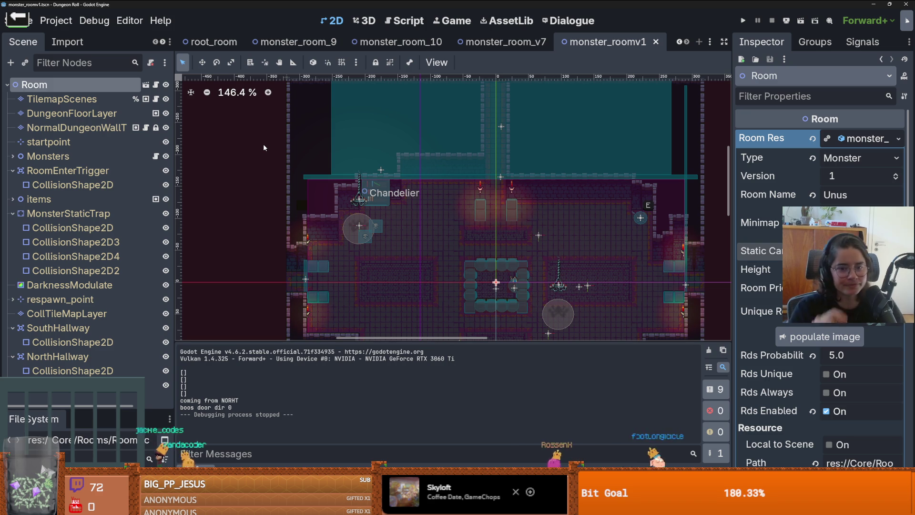
Step: Click through the MonsterStaticTrap's collision shapes in the Scene dock, ending on CollisionShape2D2
{"action": "scroll", "coordinate": [472, 218], "scroll_direction": "down", "scroll_amount": 5}
{"action": "scroll", "coordinate": [471, 218], "scroll_direction": "up", "scroll_amount": 4}
{"action": "scroll", "coordinate": [470, 228], "scroll_direction": "up", "scroll_amount": 3}
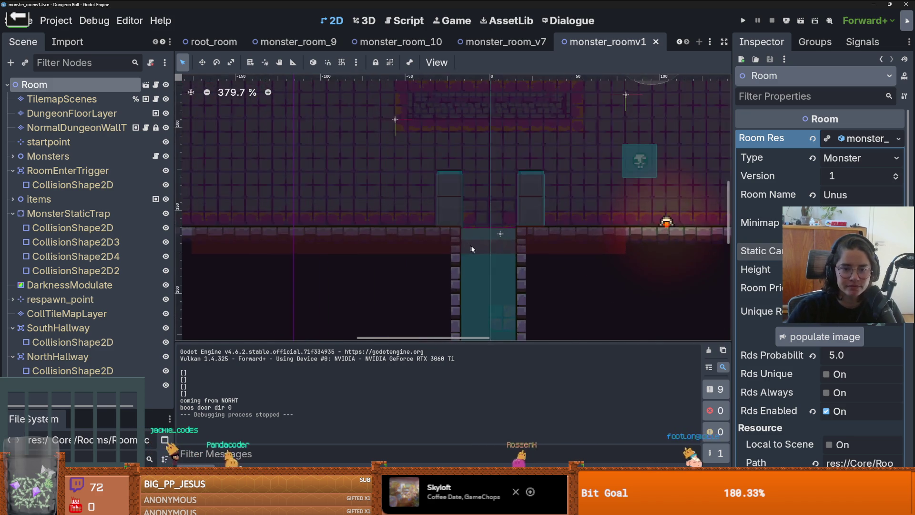
{"action": "scroll", "coordinate": [458, 253], "scroll_direction": "down", "scroll_amount": 2}
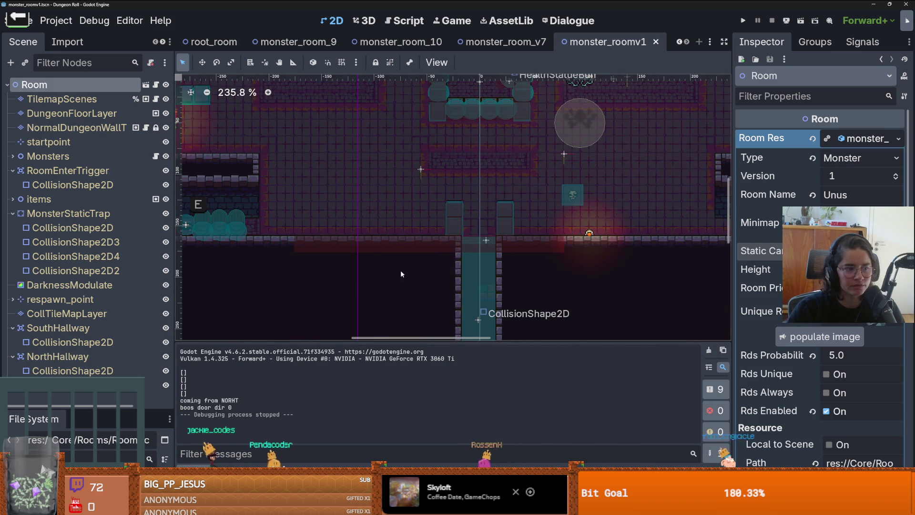
{"action": "left_click", "coordinate": [108, 228]}
{"action": "left_click", "coordinate": [110, 242]}
{"action": "left_click", "coordinate": [110, 257]}
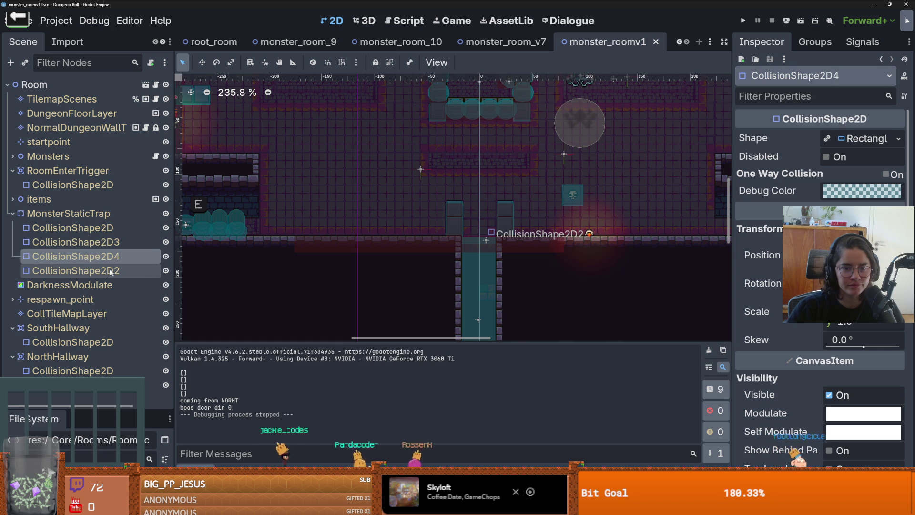
{"action": "left_click", "coordinate": [110, 271]}
Step: Drag CollisionShape2D2 to (7, 153), then select CollTileMapLayer
{"action": "scroll", "coordinate": [477, 253], "scroll_direction": "up", "scroll_amount": 9}
{"action": "mouse_move", "coordinate": [485, 233]}
{"action": "left_mouse_down"}
{"action": "mouse_move", "coordinate": [487, 202]}
{"action": "mouse_move", "coordinate": [486, 230]}
{"action": "left_mouse_up"}
{"action": "scroll", "coordinate": [486, 230], "scroll_direction": "down", "scroll_amount": 1}
{"action": "scroll", "coordinate": [496, 231], "scroll_direction": "up", "scroll_amount": 1}
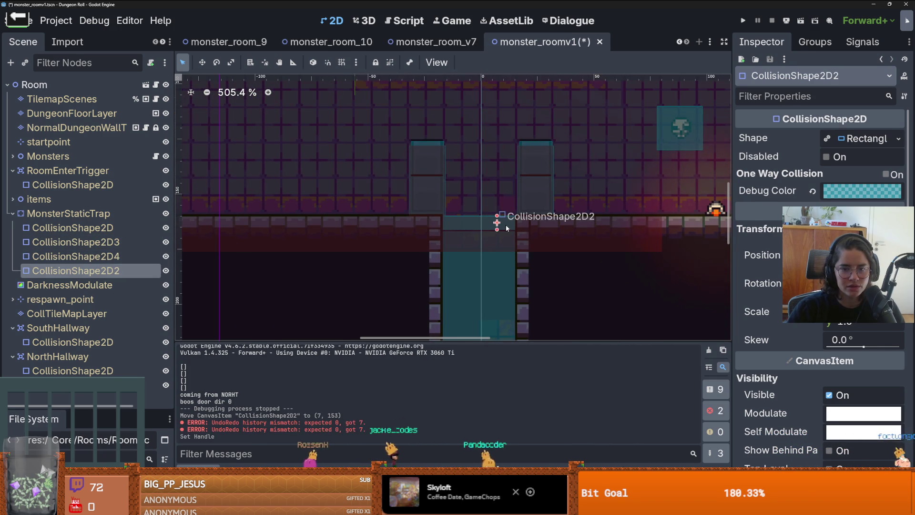
{"action": "left_click", "coordinate": [499, 222]}
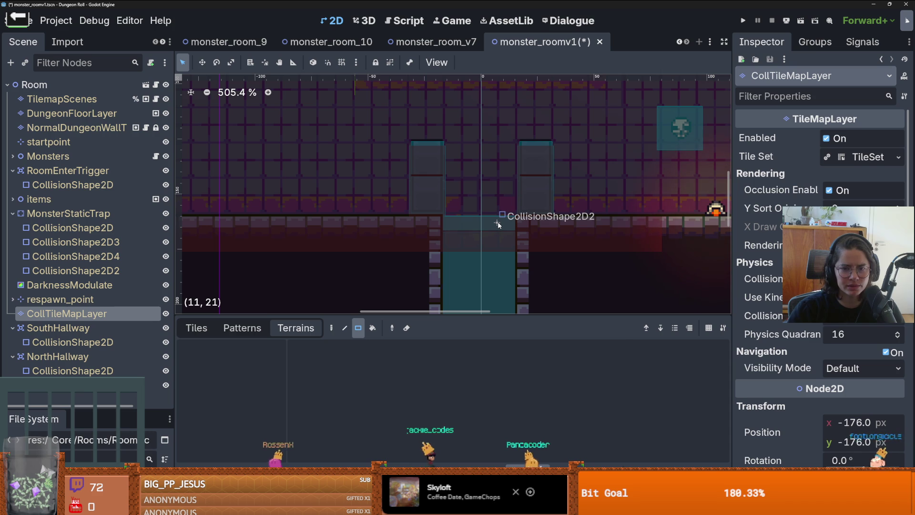
Step: Save monster_roomv1 and pan the view down toward the south corridor
{"action": "key", "text": "ctrl+s"}
{"action": "scroll", "coordinate": [495, 232], "scroll_direction": "down", "scroll_amount": 4}
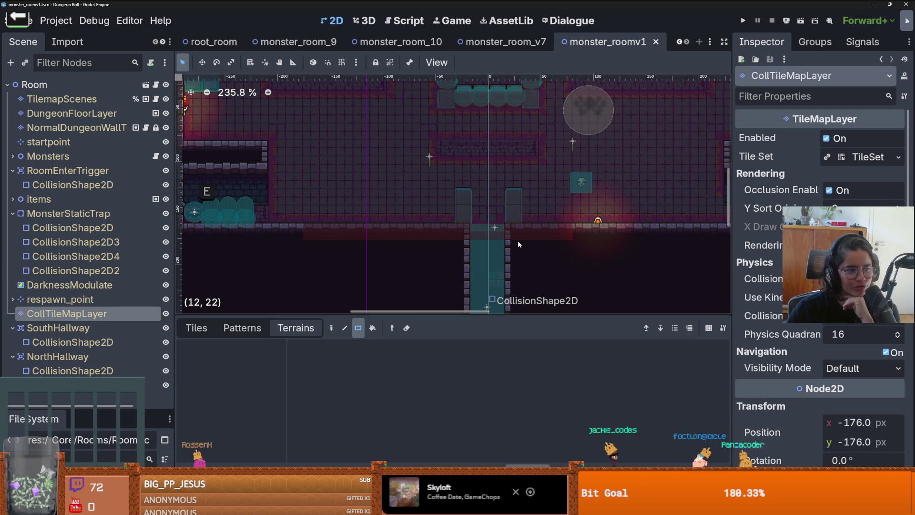
{"action": "scroll", "coordinate": [517, 242], "scroll_direction": "up", "scroll_amount": 3}
{"action": "scroll", "coordinate": [499, 237], "scroll_direction": "down", "scroll_amount": 2}
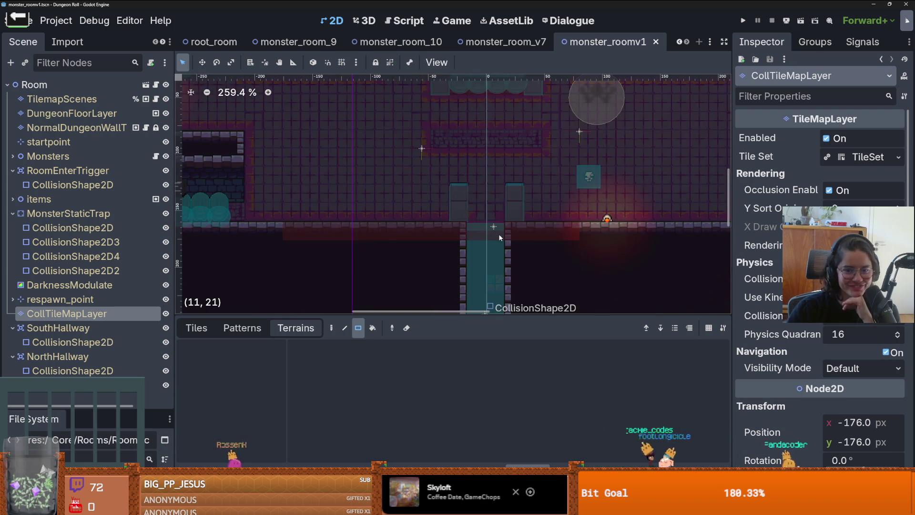
{"action": "scroll", "coordinate": [501, 239], "scroll_direction": "down", "scroll_amount": 3}
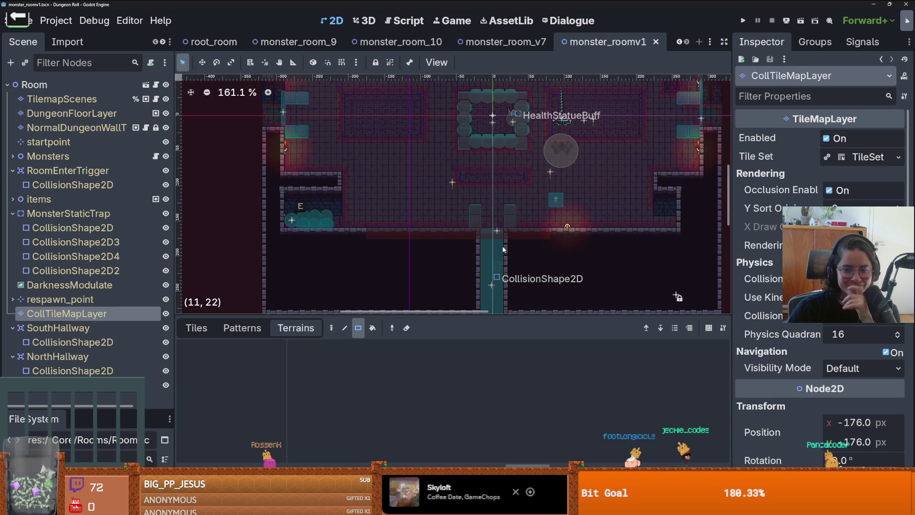
{"action": "scroll", "coordinate": [502, 245], "scroll_direction": "up", "scroll_amount": 2}
{"action": "scroll", "coordinate": [382, 227], "scroll_direction": "down", "scroll_amount": 7}
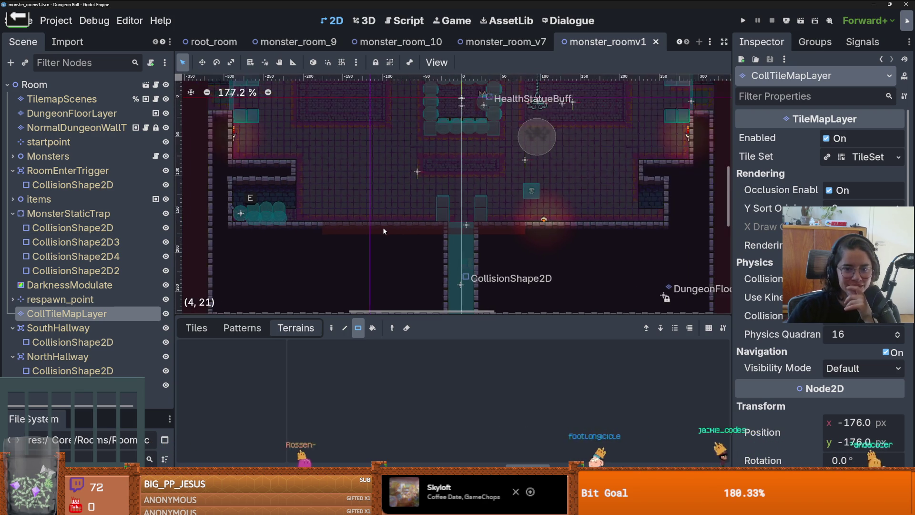
{"action": "left_click_drag", "start_coordinate": [396, 199], "coordinate": [398, 230]}
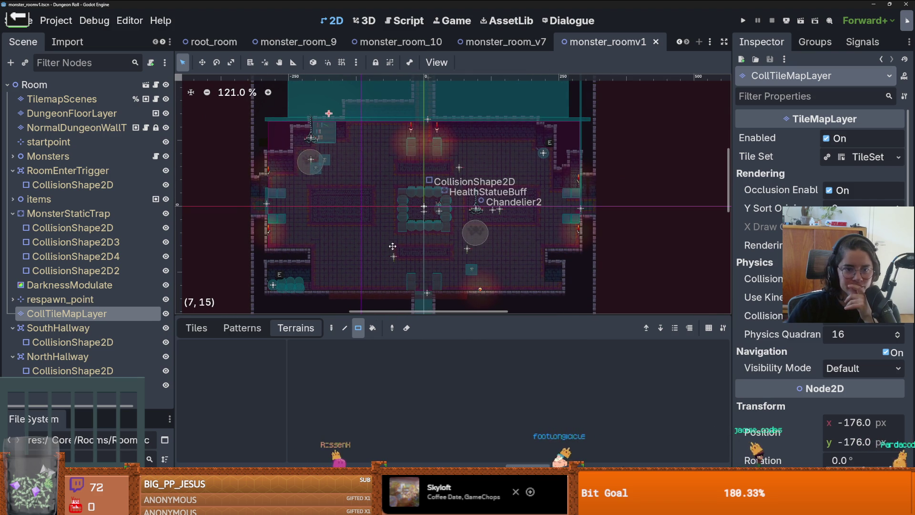
Step: Select SouthHallway's CollisionShape2D to review the south hallway collision
{"action": "scroll", "coordinate": [441, 225], "scroll_direction": "up", "scroll_amount": 4}
{"action": "scroll", "coordinate": [441, 224], "scroll_direction": "up", "scroll_amount": 1}
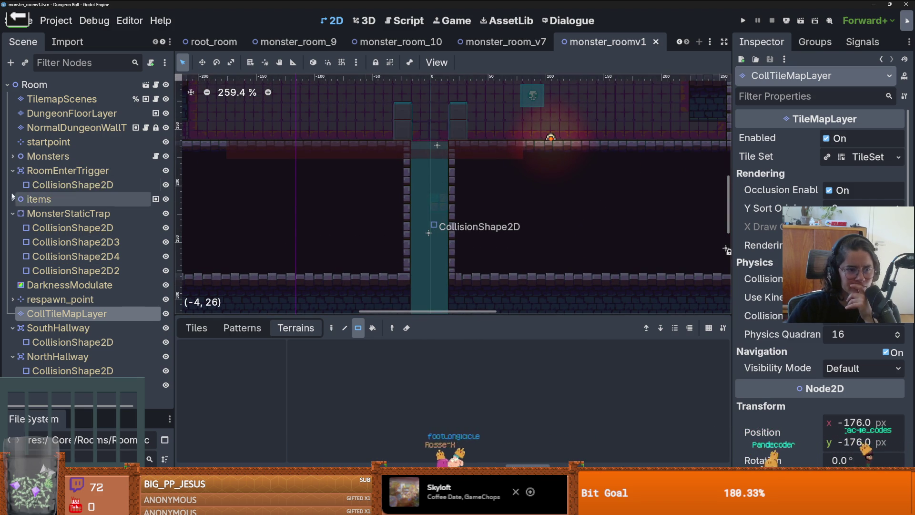
{"action": "scroll", "coordinate": [381, 216], "scroll_direction": "down", "scroll_amount": 15}
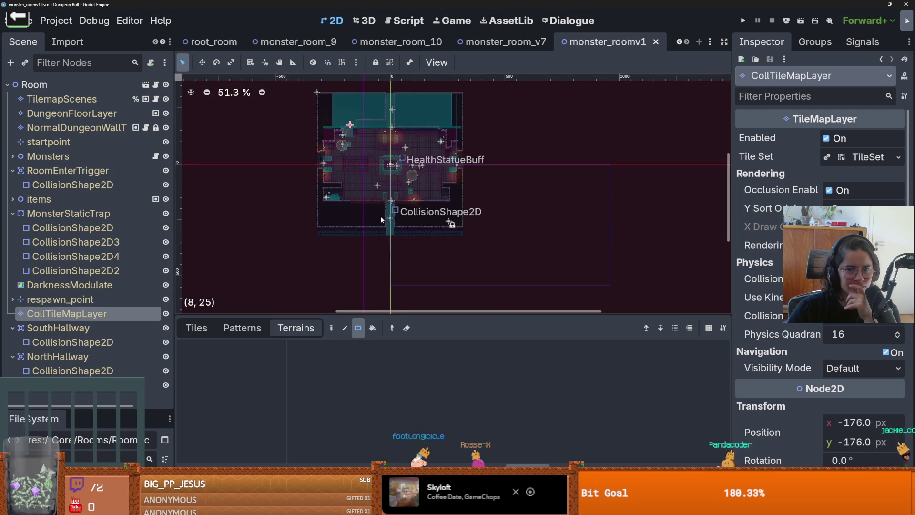
{"action": "scroll", "coordinate": [380, 216], "scroll_direction": "up", "scroll_amount": 7}
{"action": "scroll", "coordinate": [380, 216], "scroll_direction": "up", "scroll_amount": 5}
{"action": "scroll", "coordinate": [385, 270], "scroll_direction": "up", "scroll_amount": 2}
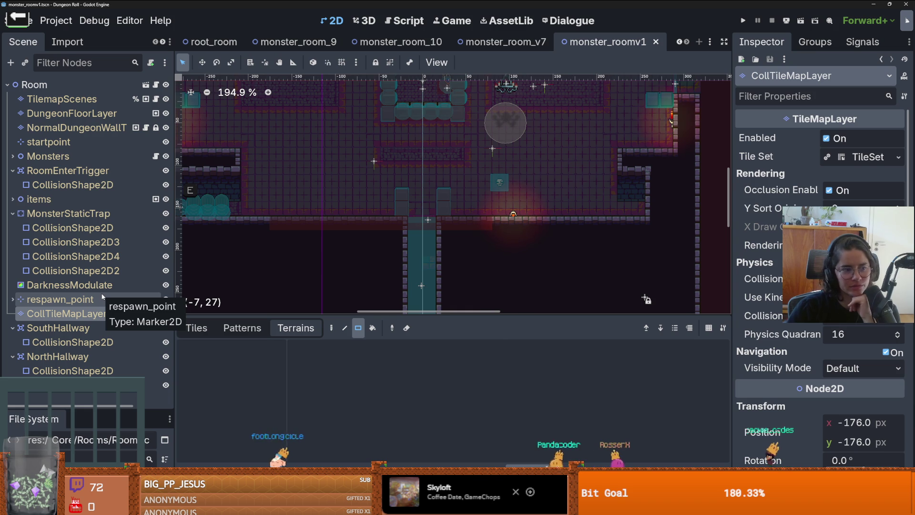
{"action": "left_click", "coordinate": [72, 342]}
{"action": "scroll", "coordinate": [414, 243], "scroll_direction": "up", "scroll_amount": 7}
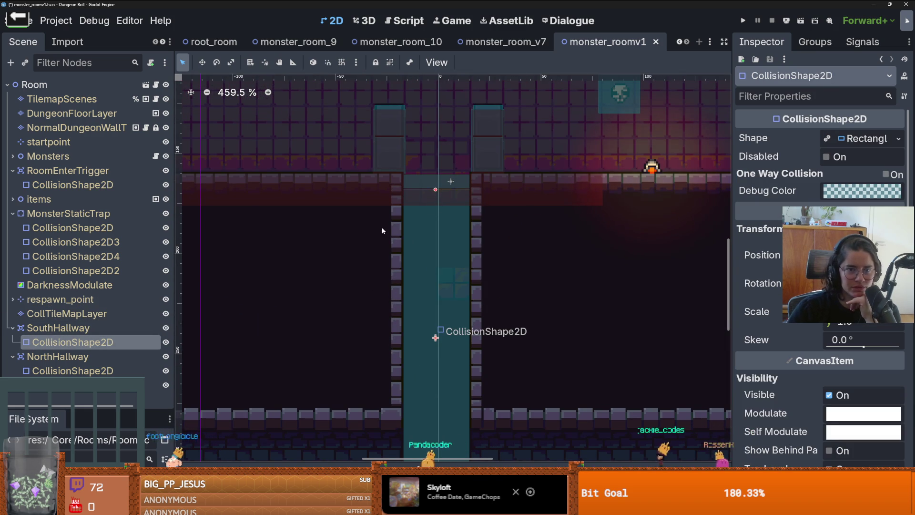
Step: Switch to the monster_room_v7 scene and select its hallway collision bar
{"action": "left_click", "coordinate": [514, 43]}
{"action": "scroll", "coordinate": [479, 305], "scroll_direction": "down", "scroll_amount": 2}
{"action": "scroll", "coordinate": [480, 305], "scroll_direction": "up", "scroll_amount": 1}
{"action": "left_click", "coordinate": [478, 293]}
Step: Select the NormalDungeonWall tile layer and pick the new_walls terrain
{"action": "scroll", "coordinate": [479, 305], "scroll_direction": "down", "scroll_amount": 5}
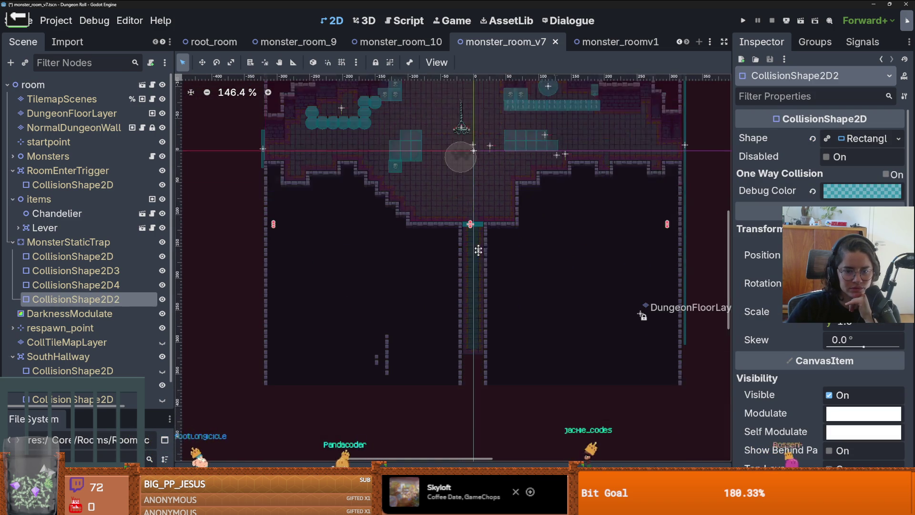
{"action": "scroll", "coordinate": [477, 209], "scroll_direction": "up", "scroll_amount": 5}
{"action": "scroll", "coordinate": [478, 212], "scroll_direction": "down", "scroll_amount": 5}
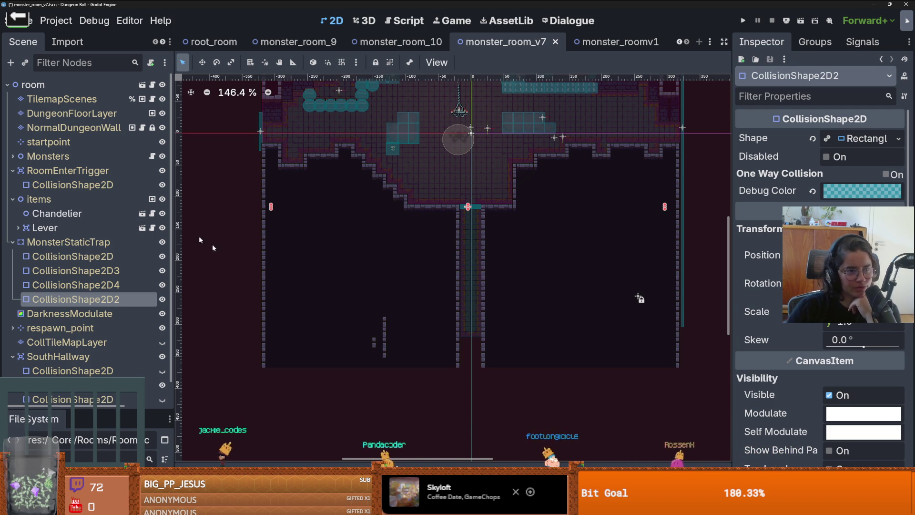
{"action": "left_click", "coordinate": [71, 127]}
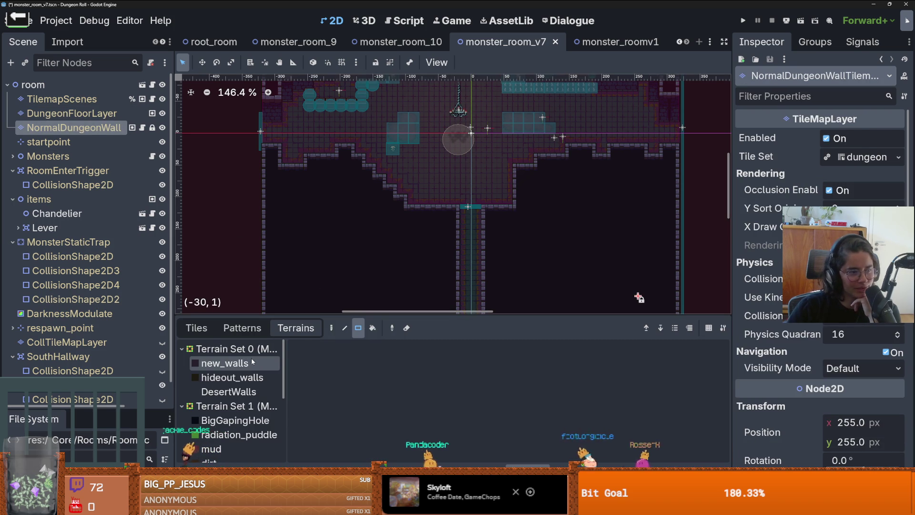
{"action": "left_click", "coordinate": [260, 363]}
Step: Select the startpoint marker and center the view on it
{"action": "scroll", "coordinate": [388, 229], "scroll_direction": "down", "scroll_amount": 3}
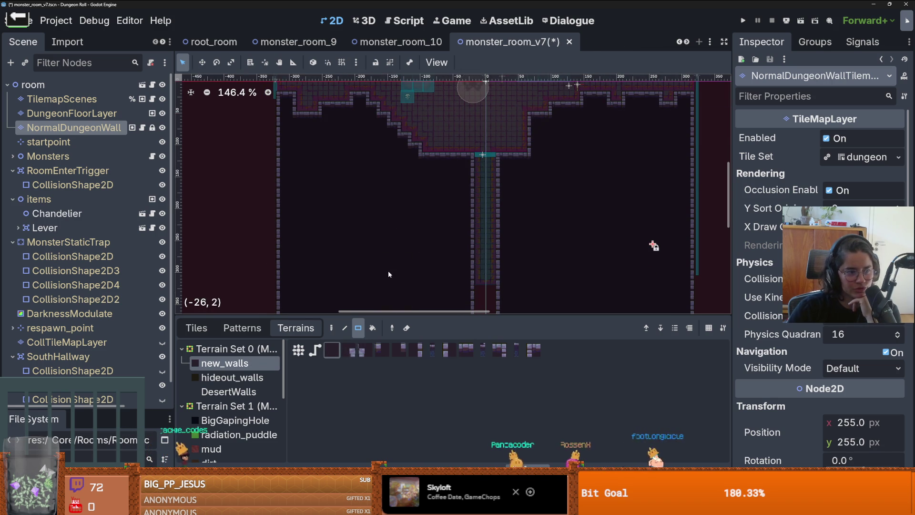
{"action": "scroll", "coordinate": [398, 250], "scroll_direction": "down", "scroll_amount": 2}
{"action": "scroll", "coordinate": [398, 238], "scroll_direction": "up", "scroll_amount": 2}
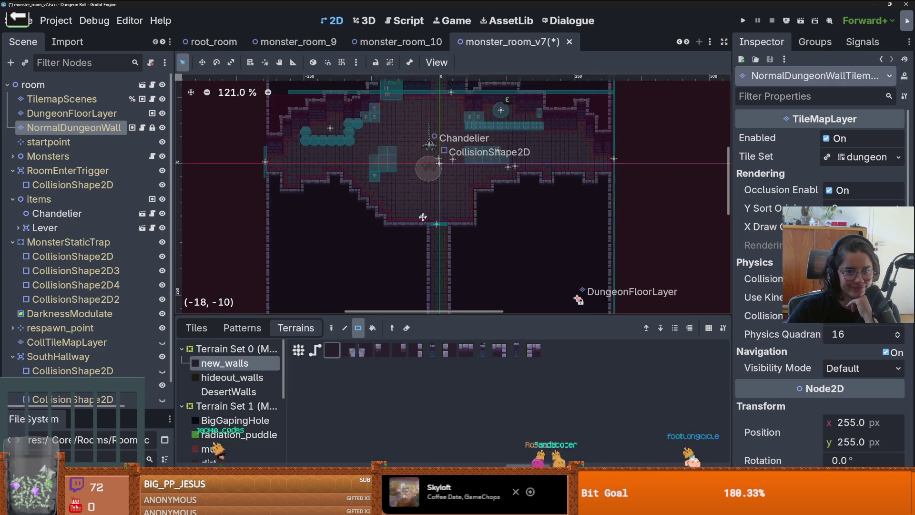
{"action": "left_click", "coordinate": [96, 142]}
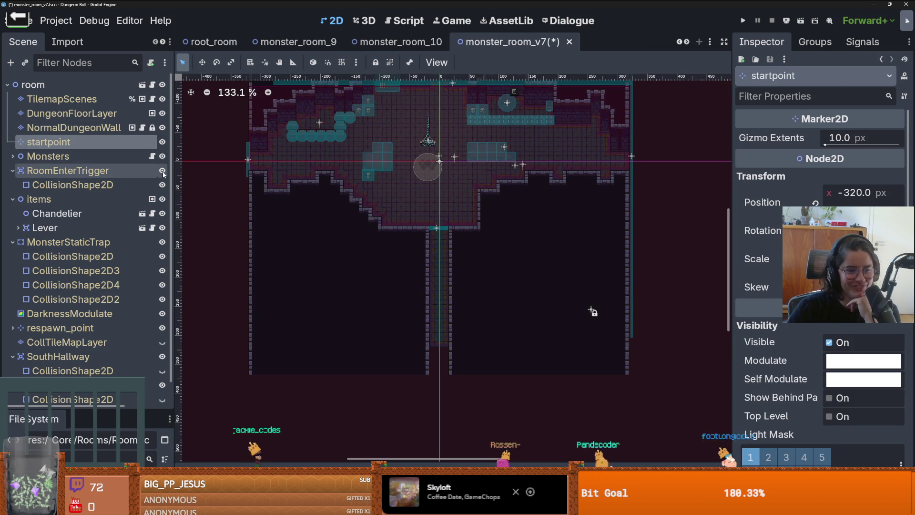
{"action": "double_click", "coordinate": [85, 147]}
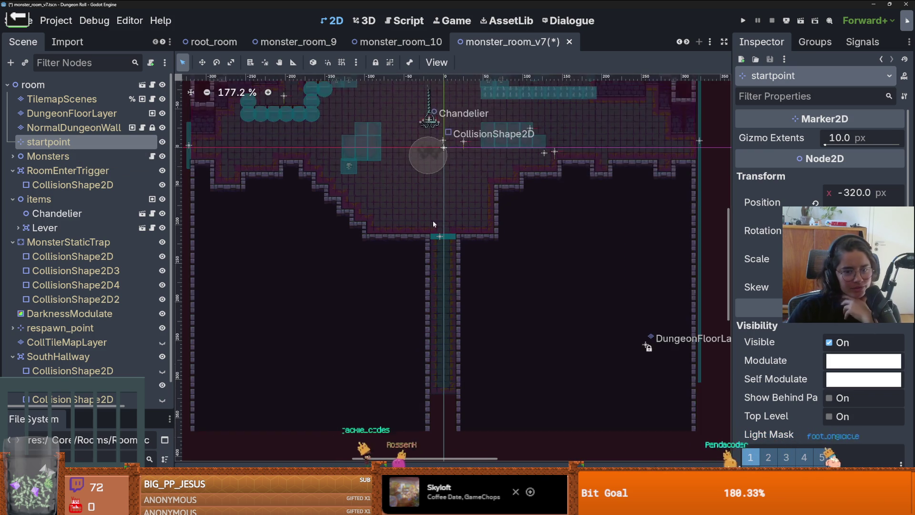
{"action": "scroll", "coordinate": [391, 247], "scroll_direction": "down", "scroll_amount": 3}
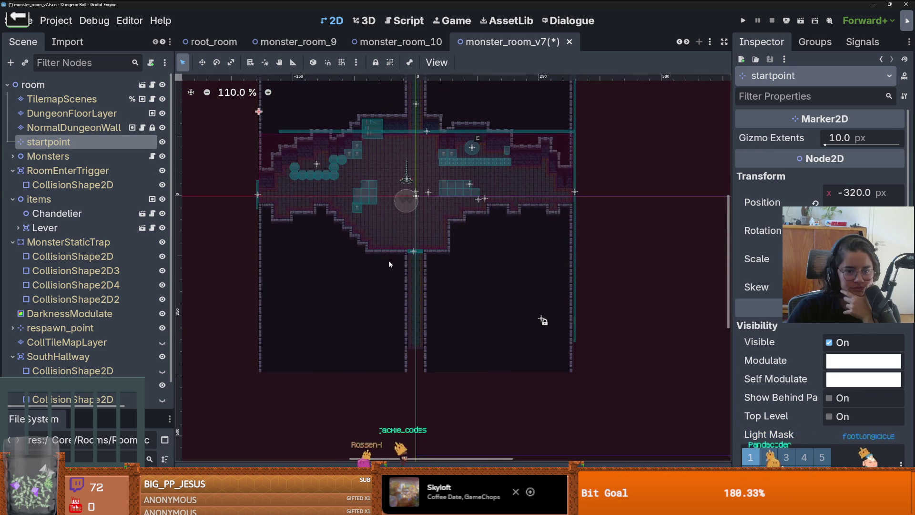
{"action": "scroll", "coordinate": [405, 249], "scroll_direction": "up", "scroll_amount": 3}
Step: Dismiss the corridor-entrance context menu, save monster_room_v7, and return to monster_roomv1
{"action": "right_click", "coordinate": [409, 265]}
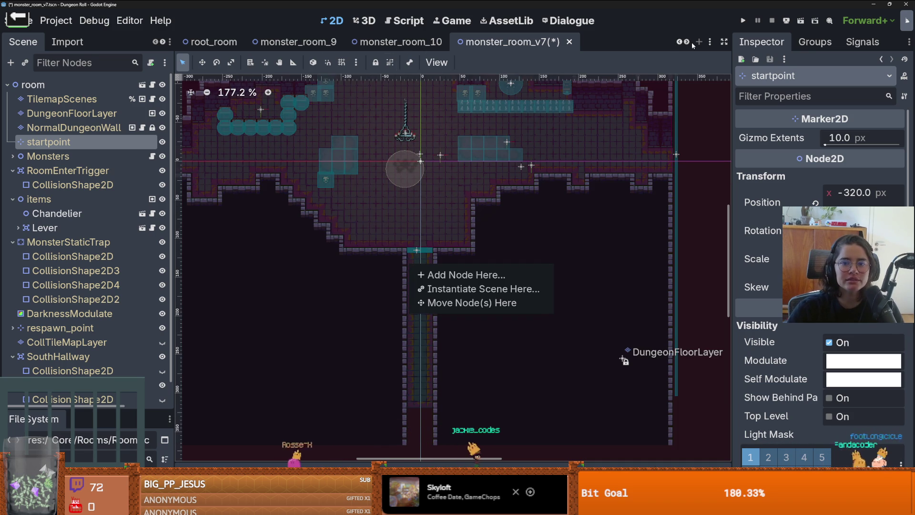
{"action": "key", "text": "Escape"}
{"action": "key", "text": "ctrl+s"}
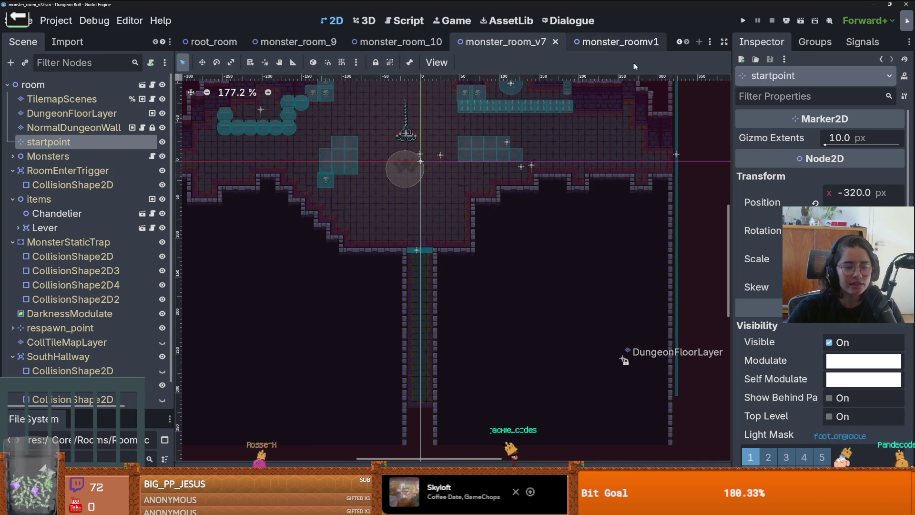
{"action": "left_click", "coordinate": [615, 41]}
Step: Select Chandelier2, collapse the items group, and select the collision tile map layer
{"action": "scroll", "coordinate": [482, 220], "scroll_direction": "down", "scroll_amount": 5}
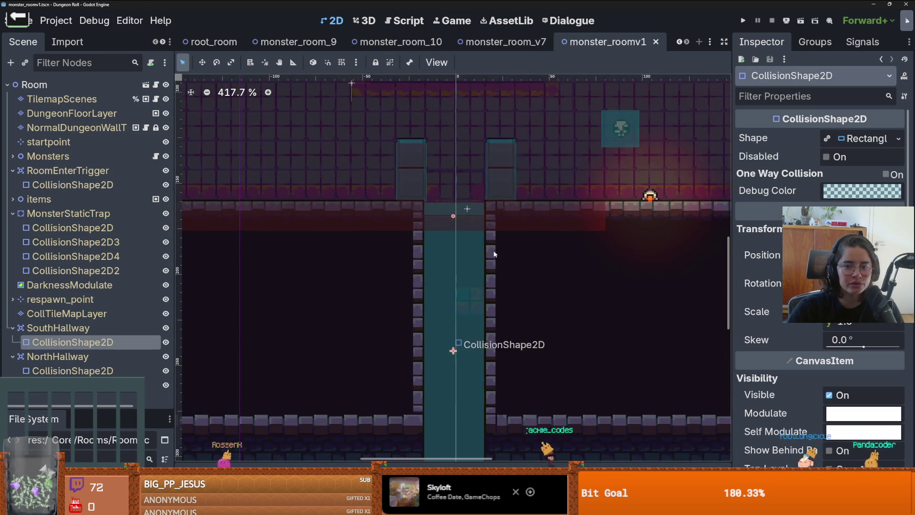
{"action": "scroll", "coordinate": [482, 220], "scroll_direction": "up", "scroll_amount": 4}
{"action": "scroll", "coordinate": [470, 208], "scroll_direction": "down", "scroll_amount": 1}
{"action": "left_click", "coordinate": [470, 208]}
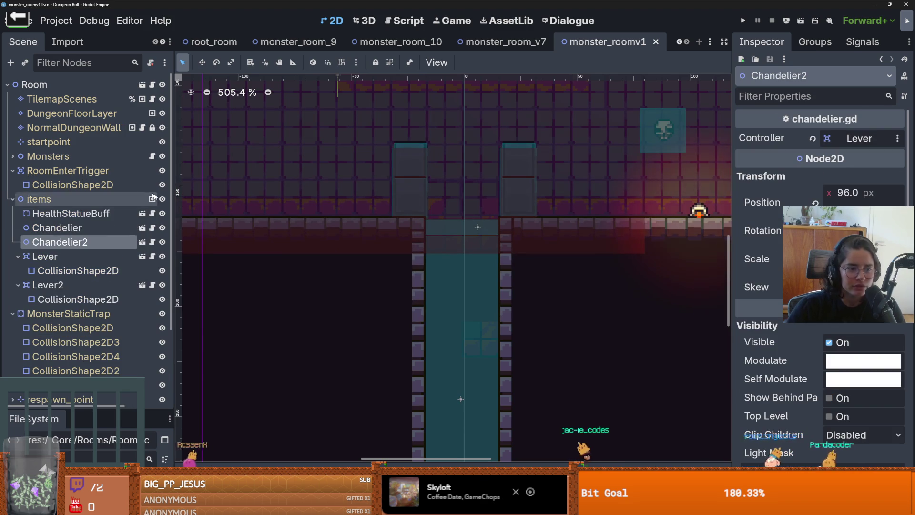
{"action": "left_click", "coordinate": [12, 199]}
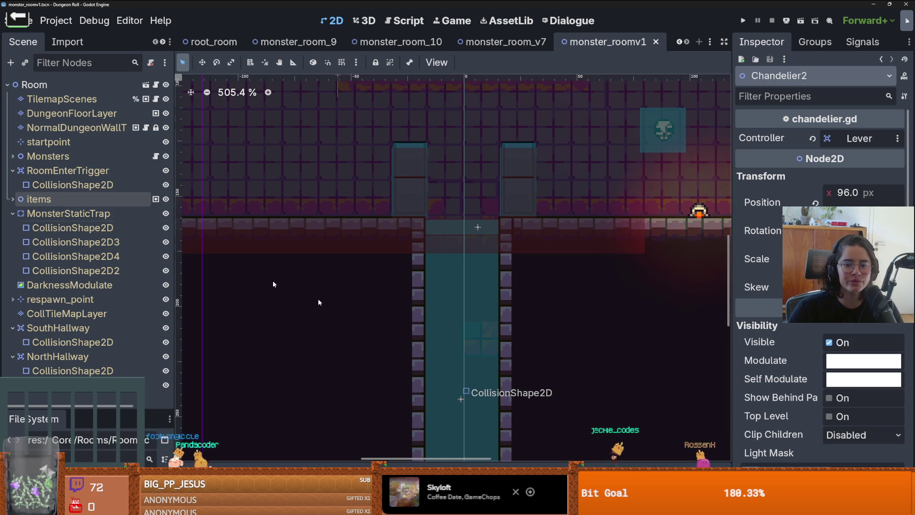
{"action": "left_click", "coordinate": [461, 216]}
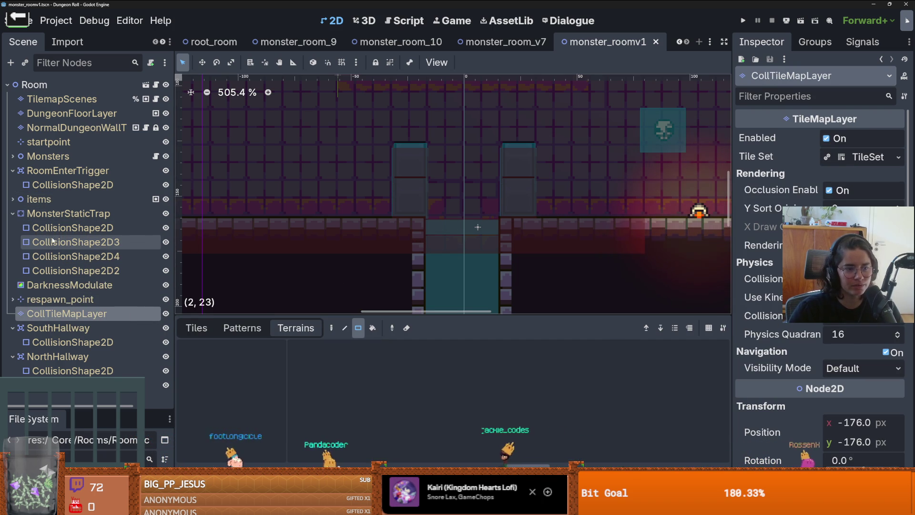
Step: Inspect the trap's collision shapes, respawn_point's children and the south hallway collision shape
{"action": "left_click", "coordinate": [62, 229]}
{"action": "left_click", "coordinate": [61, 257]}
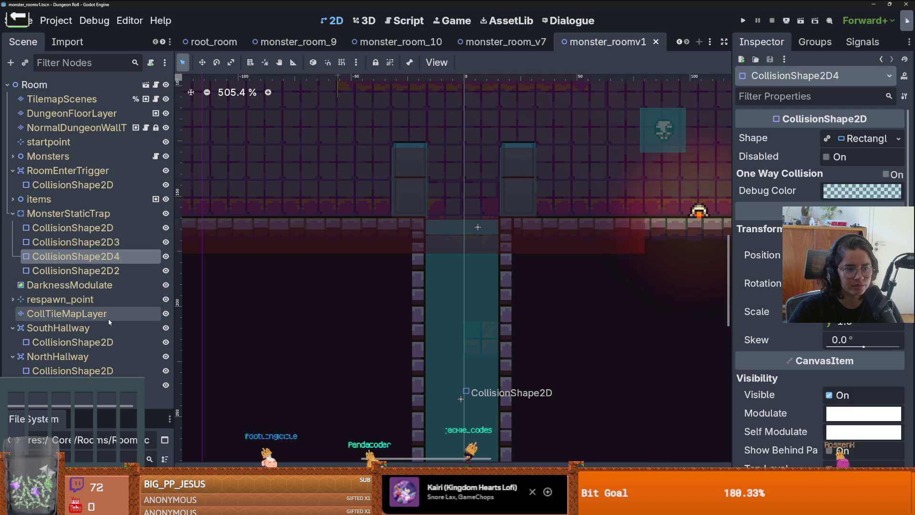
{"action": "left_click", "coordinate": [13, 299]}
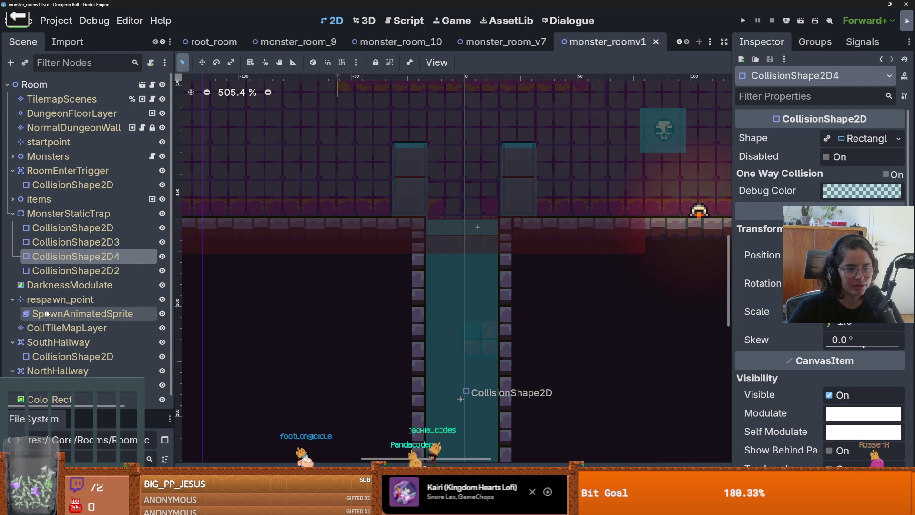
{"action": "left_click", "coordinate": [79, 330]}
{"action": "scroll", "coordinate": [436, 274], "scroll_direction": "down", "scroll_amount": 2}
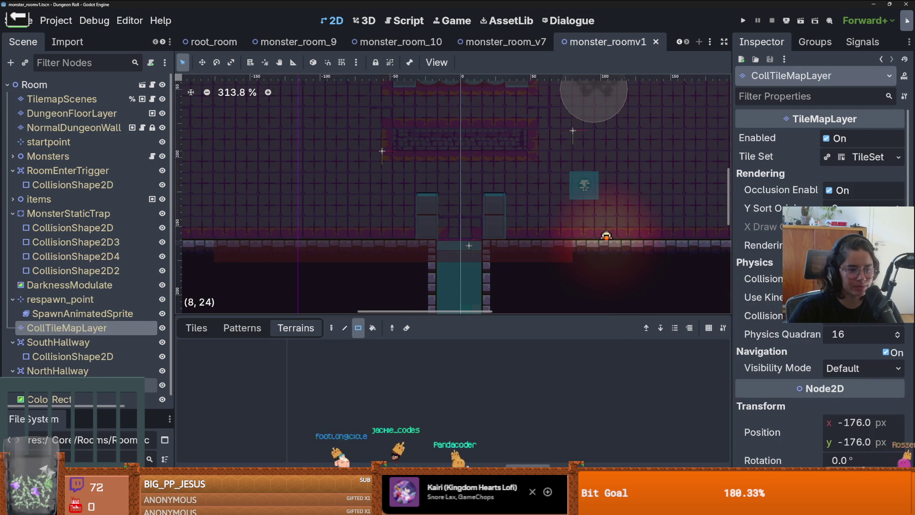
{"action": "scroll", "coordinate": [113, 345], "scroll_direction": "down", "scroll_amount": 1}
{"action": "left_click", "coordinate": [113, 346]}
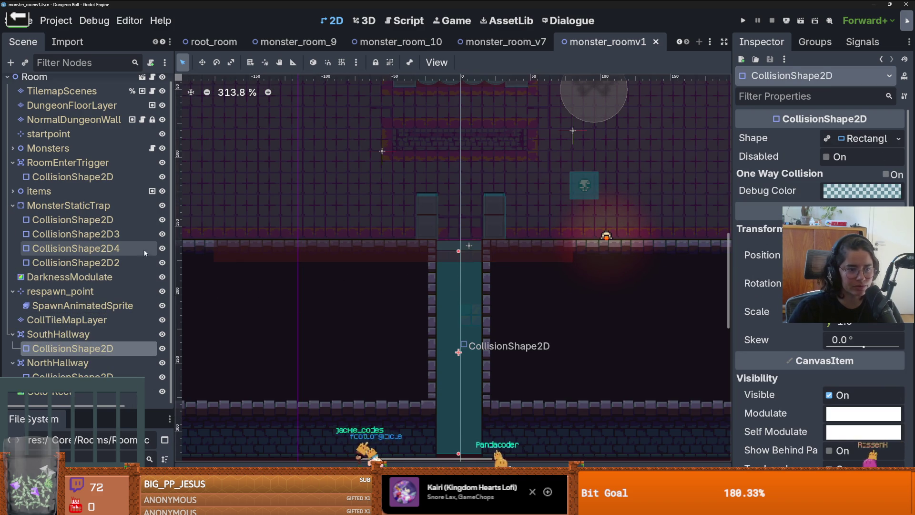
Step: Inspect the room enter trigger's collision shape, then open the Monsters node's monsters.gd script
{"action": "left_click", "coordinate": [79, 177]}
{"action": "scroll", "coordinate": [462, 241], "scroll_direction": "up", "scroll_amount": 6}
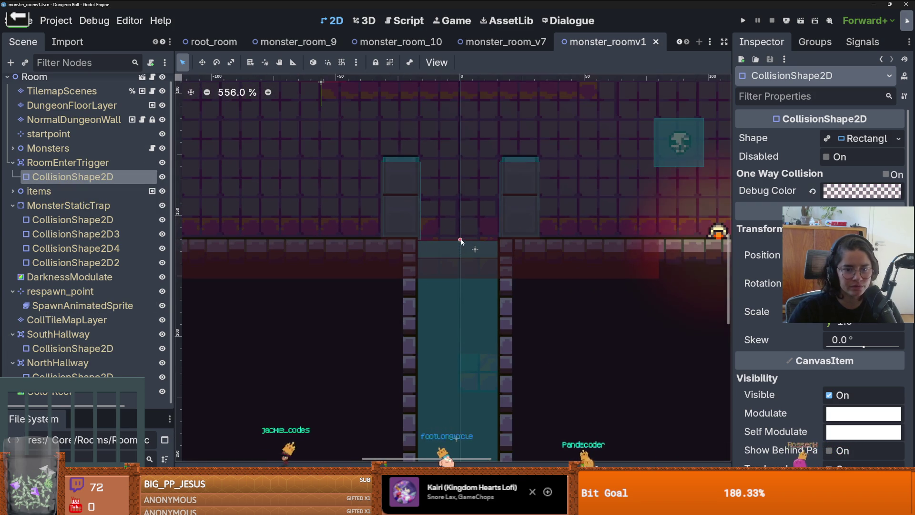
{"action": "left_click", "coordinate": [461, 237]}
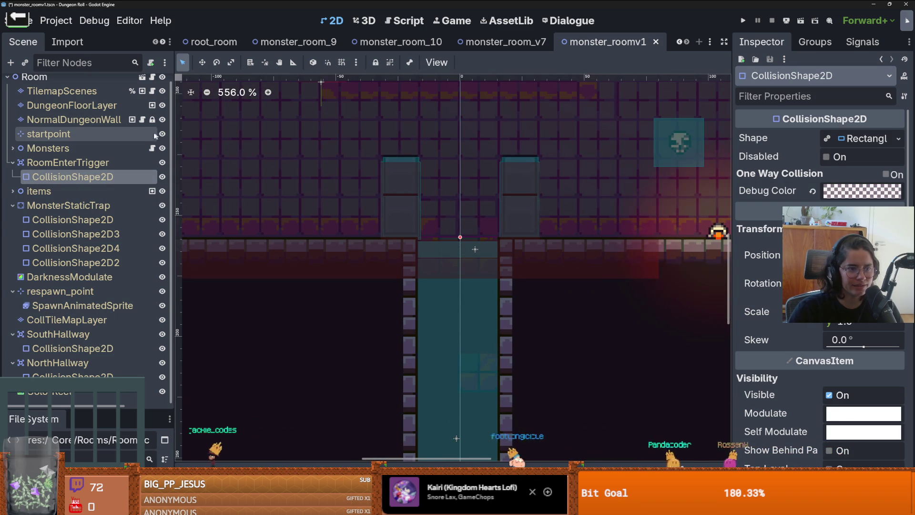
{"action": "left_click", "coordinate": [152, 149]}
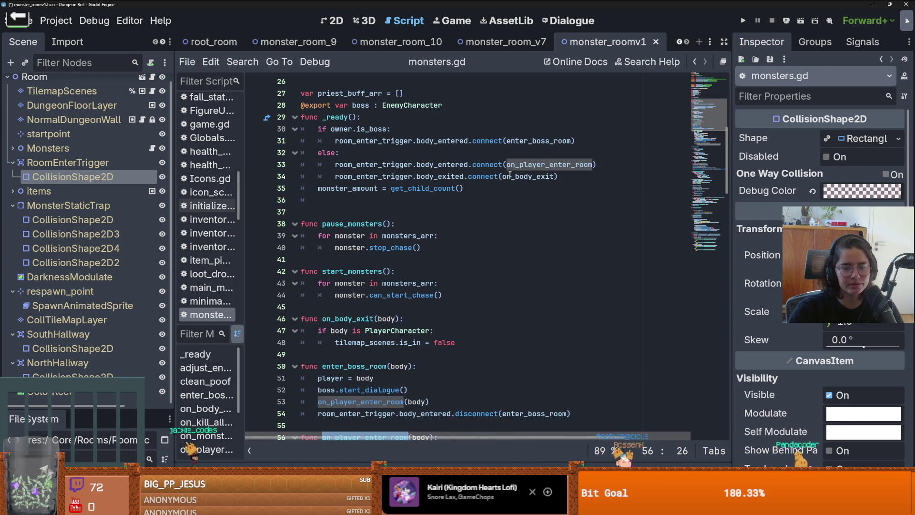
Step: Enlarge the FileSystem panel to show MonsterRooms and focus its Filter Files field
{"action": "left_click_drag", "start_coordinate": [92, 406], "coordinate": [93, 210]}
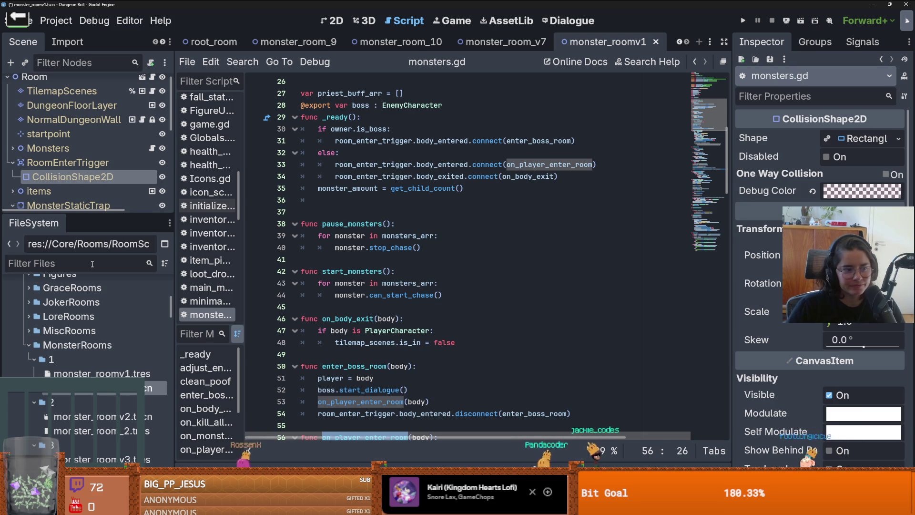
{"action": "left_click", "coordinate": [92, 263]}
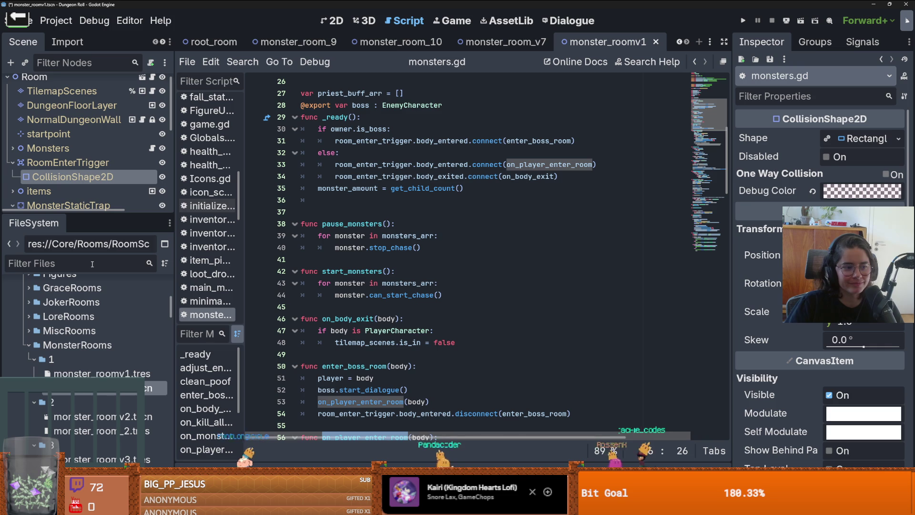
{"action": "left_click", "coordinate": [92, 264]}
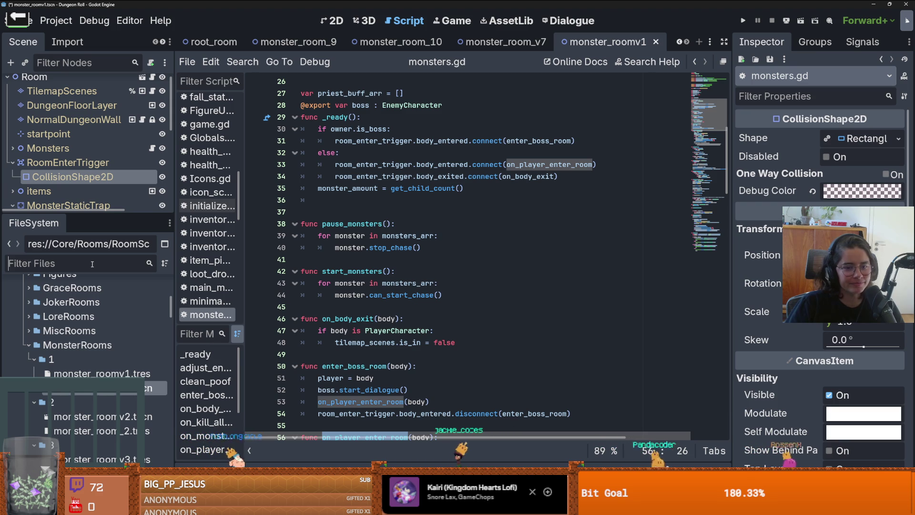
Step: Return to the 2D workspace and frame the whole monster_roomv1 room
{"action": "left_click", "coordinate": [332, 21]}
{"action": "scroll", "coordinate": [376, 230], "scroll_direction": "down", "scroll_amount": 2}
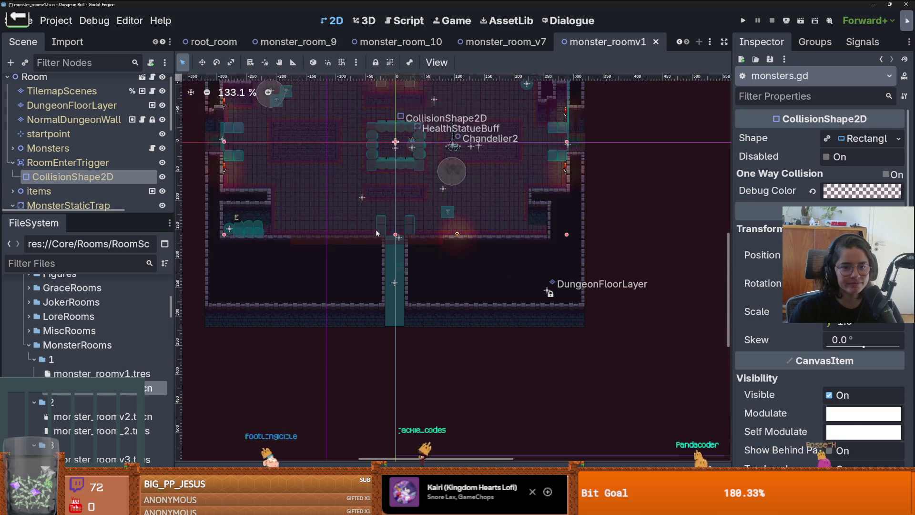
{"action": "left_click_drag", "start_coordinate": [375, 230], "coordinate": [372, 322]}
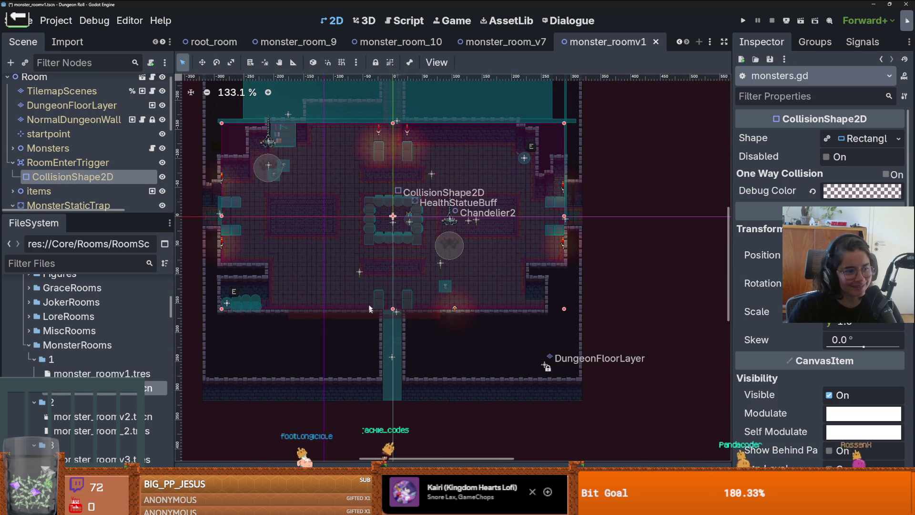
{"action": "scroll", "coordinate": [173, 285], "scroll_direction": "up", "scroll_amount": 10}
{"action": "scroll", "coordinate": [172, 284], "scroll_direction": "down", "scroll_amount": 3}
{"action": "scroll", "coordinate": [75, 346], "scroll_direction": "up", "scroll_amount": 2}
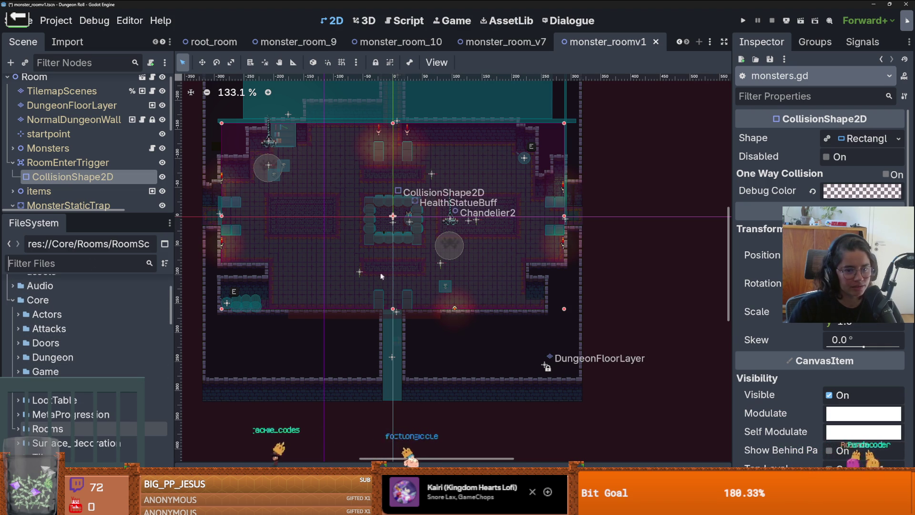
{"action": "left_click_drag", "start_coordinate": [302, 265], "coordinate": [317, 315]}
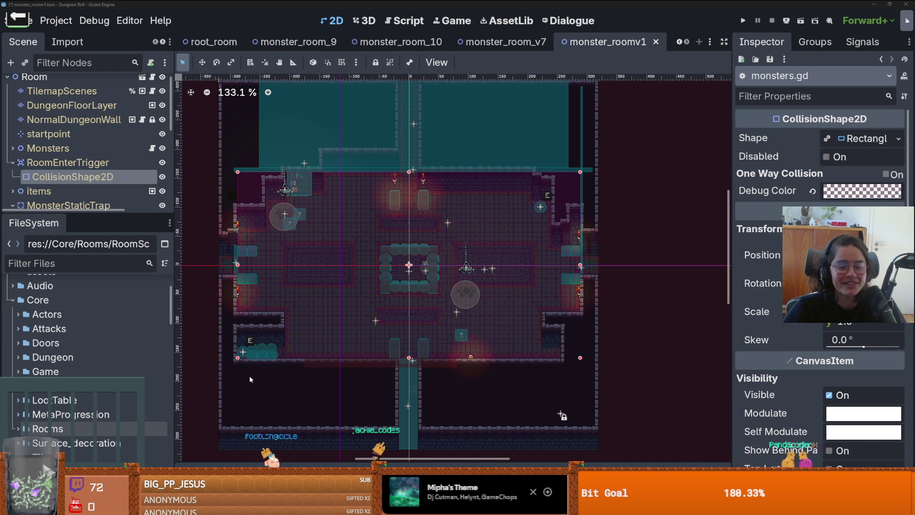
Step: Save monster_roomv1 while panning sideways across its floor tiles
{"action": "key", "text": "ctrl+s"}
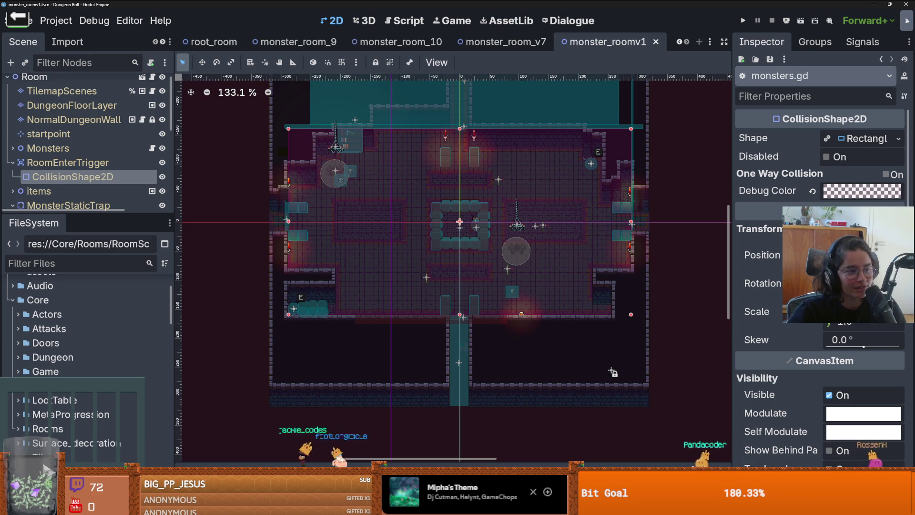
{"action": "scroll", "coordinate": [436, 245], "scroll_direction": "up", "scroll_amount": 3}
{"action": "key", "text": "ctrl+s"}
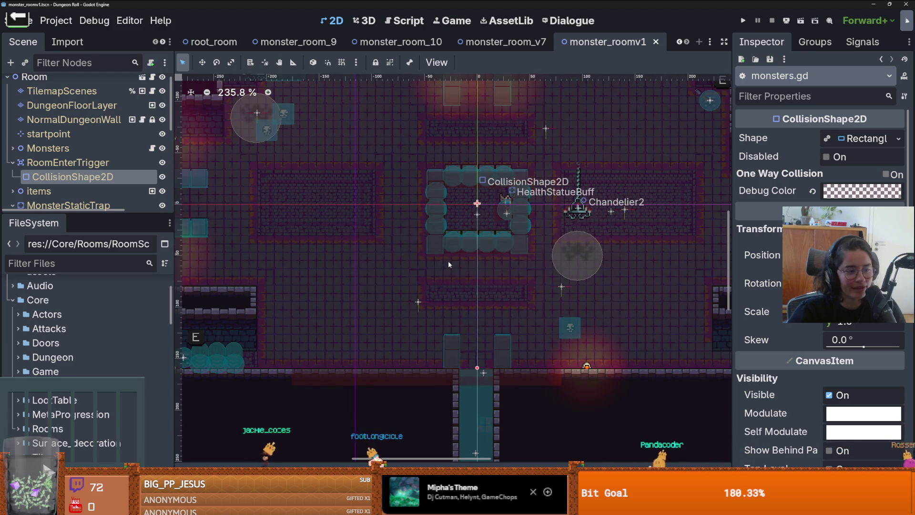
{"action": "scroll", "coordinate": [449, 247], "scroll_direction": "down", "scroll_amount": 1}
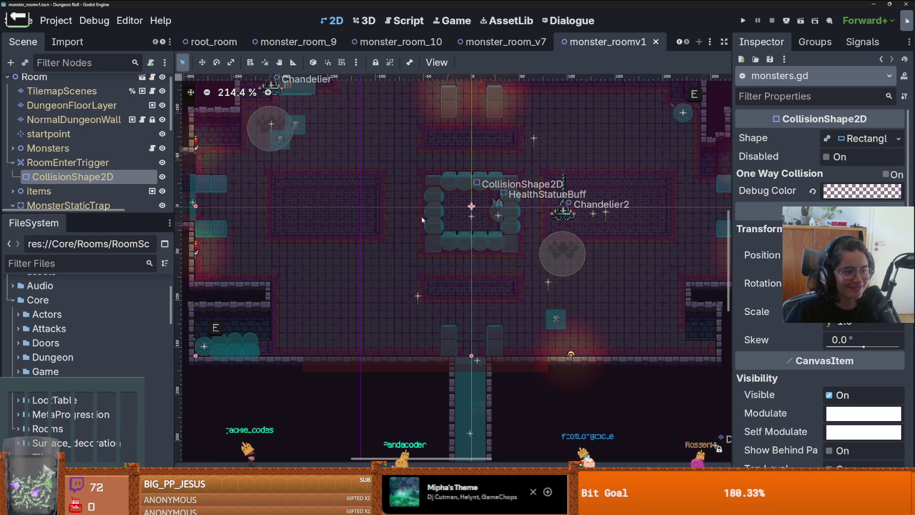
{"action": "left_click_drag", "start_coordinate": [421, 216], "coordinate": [334, 210]}
{"action": "key", "text": "ctrl+s"}
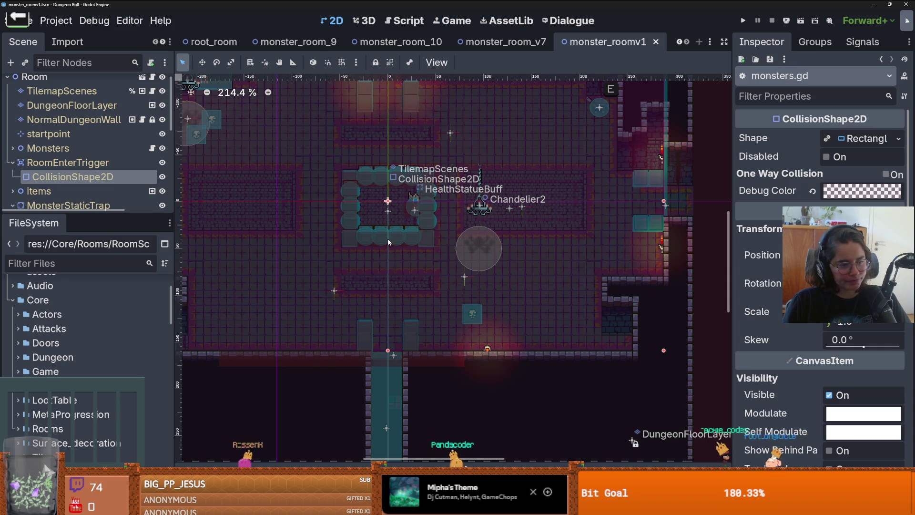
Step: Save the scene once more and run the game to test it
{"action": "scroll", "coordinate": [286, 276], "scroll_direction": "up", "scroll_amount": 2}
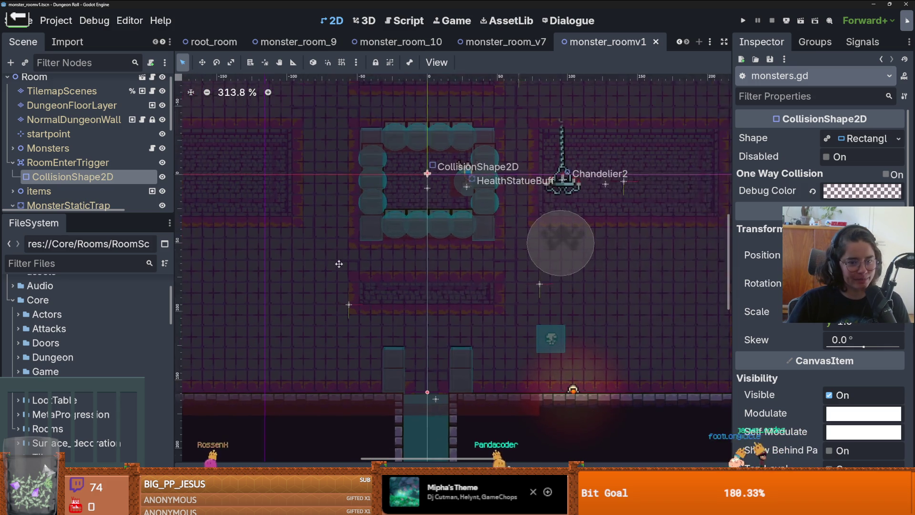
{"action": "key", "text": "ctrl+s"}
{"action": "scroll", "coordinate": [377, 305], "scroll_direction": "down", "scroll_amount": 4}
{"action": "scroll", "coordinate": [365, 324], "scroll_direction": "up", "scroll_amount": 2}
{"action": "scroll", "coordinate": [371, 317], "scroll_direction": "down", "scroll_amount": 1}
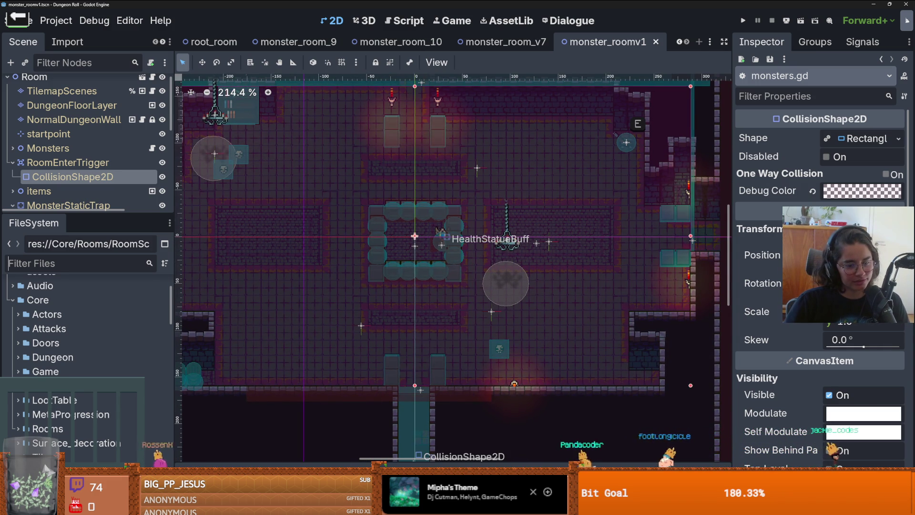
{"action": "scroll", "coordinate": [579, 197], "scroll_direction": "down", "scroll_amount": 4}
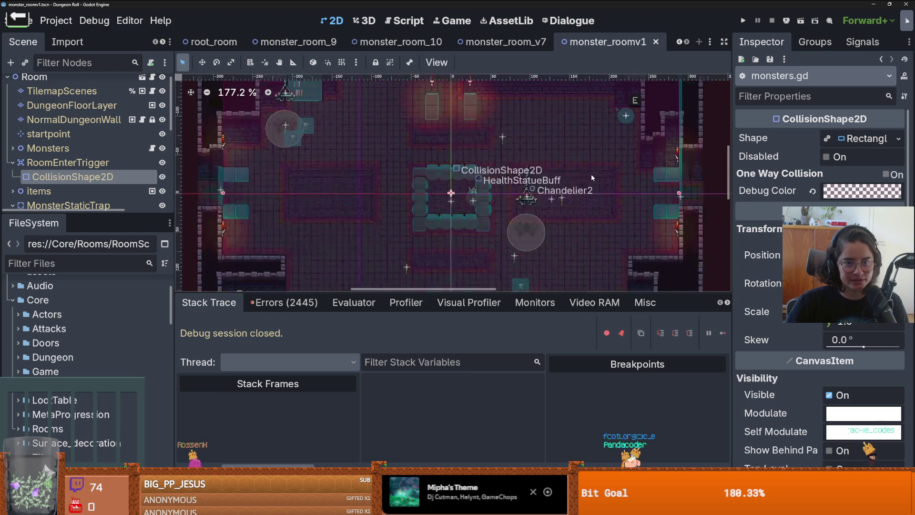
{"action": "left_click", "coordinate": [744, 21]}
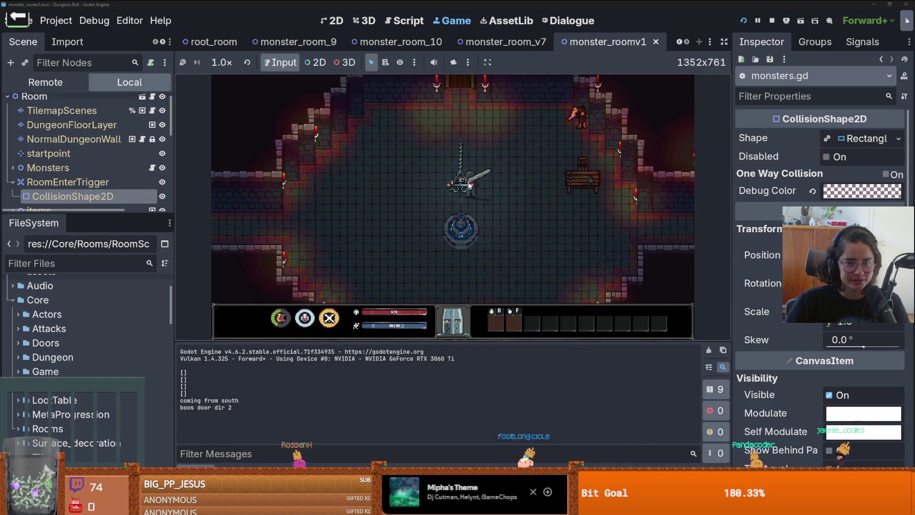
Step: Walk the knight through the top door, choose the left room card, and continue up the corridor
{"action": "key", "text": "w"}
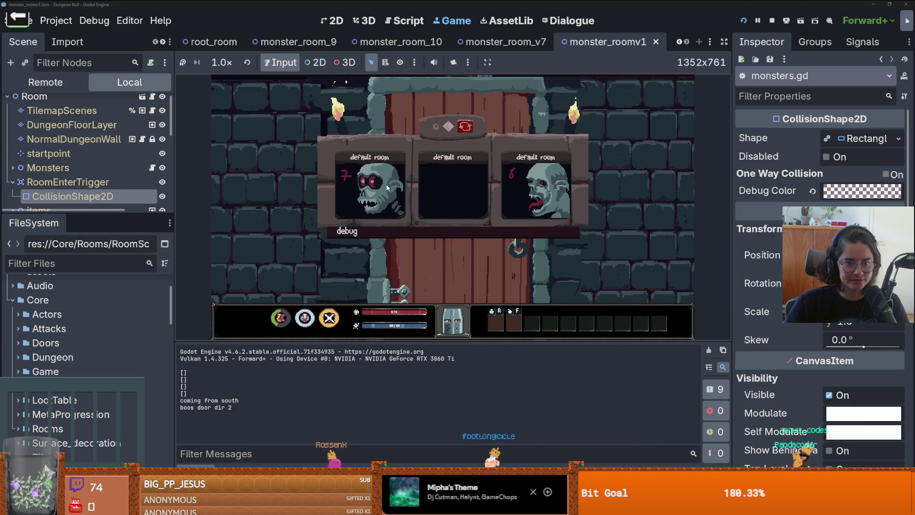
{"action": "left_click", "coordinate": [387, 187]}
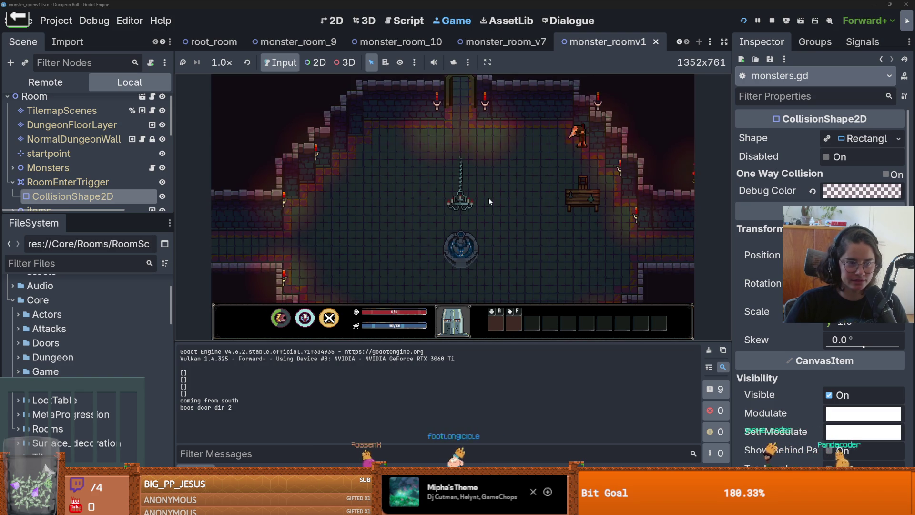
{"action": "key", "text": "w"}
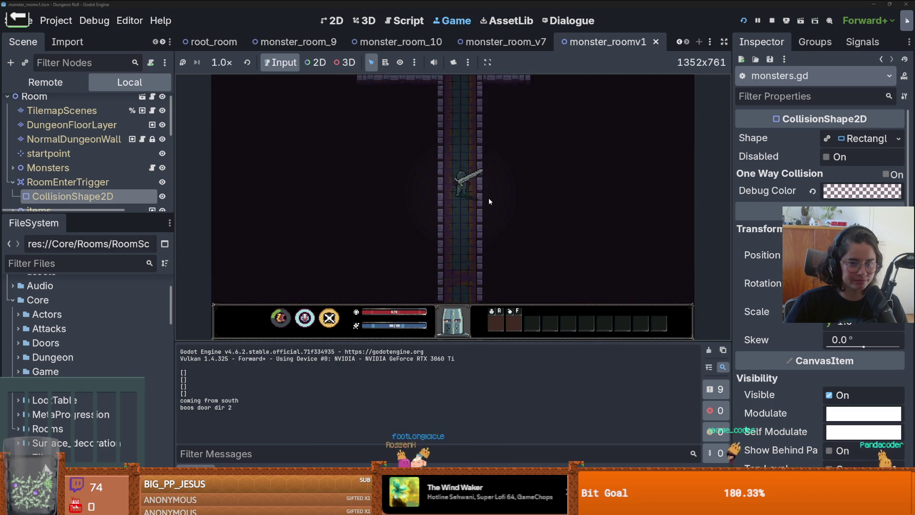
Step: End the run from the pause menu, pick a new room card, and walk the knight north then left
{"action": "key", "text": "Escape"}
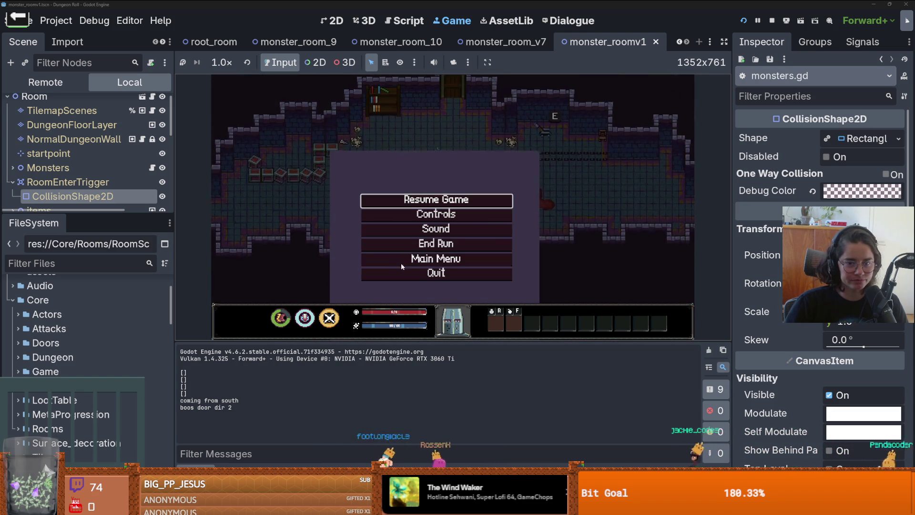
{"action": "left_click", "coordinate": [434, 243]}
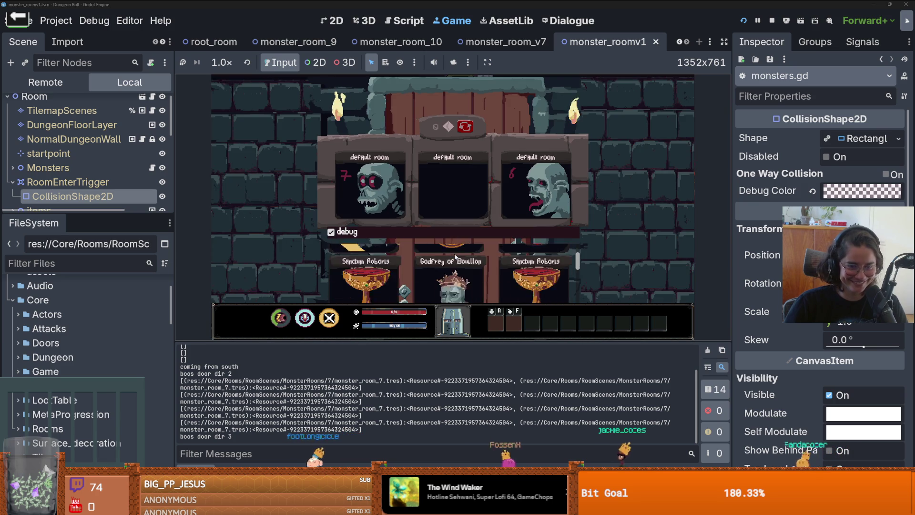
{"action": "left_click", "coordinate": [458, 276]}
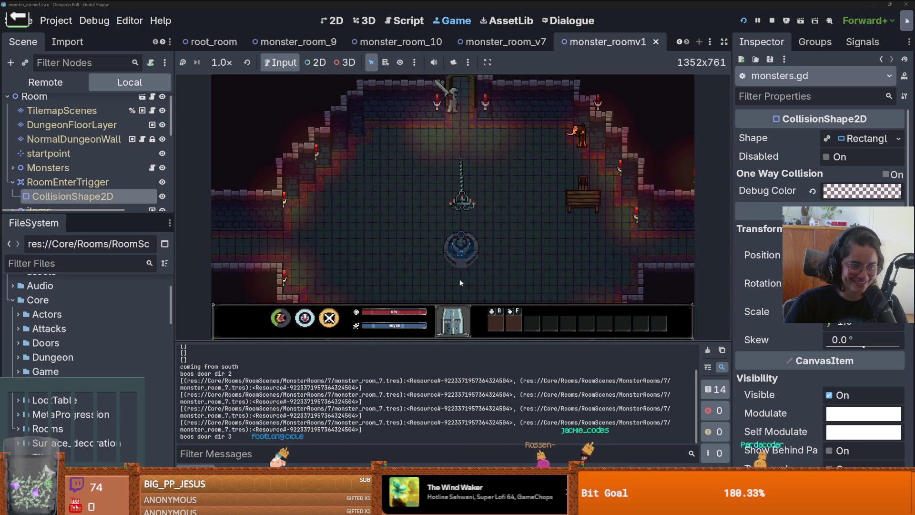
{"action": "key", "text": "w"}
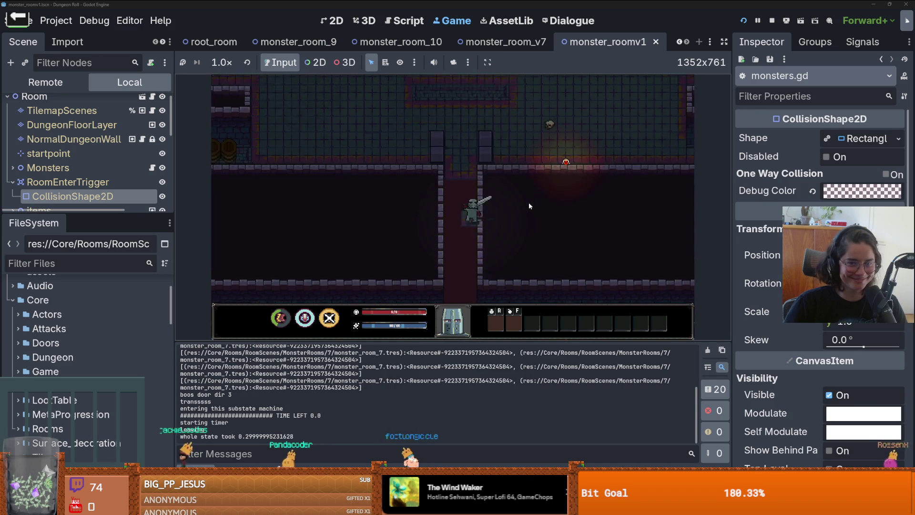
{"action": "key", "text": "w"}
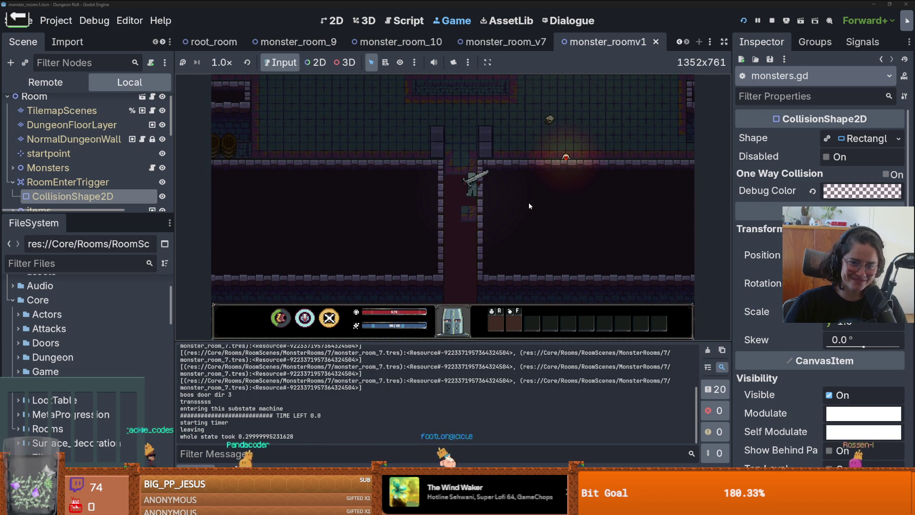
{"action": "key", "text": "a"}
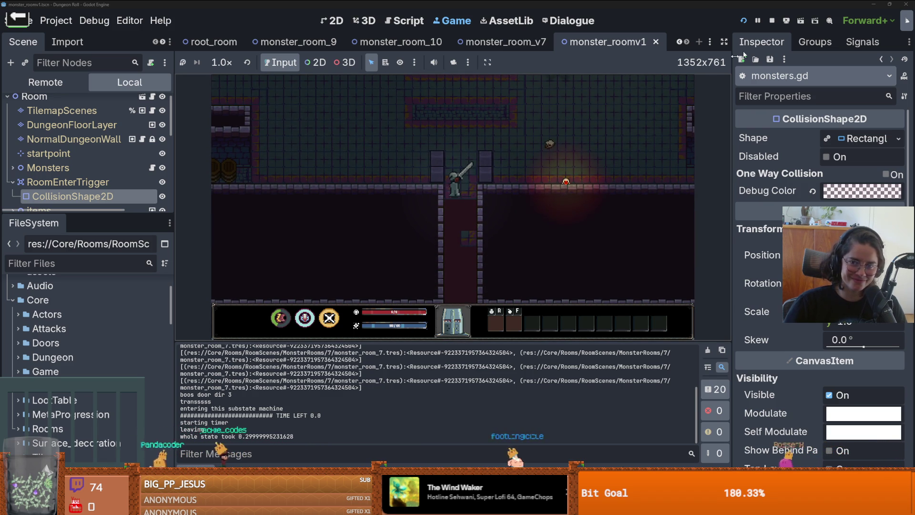
Step: Stop the running game and save the room scene
{"action": "left_click", "coordinate": [772, 21]}
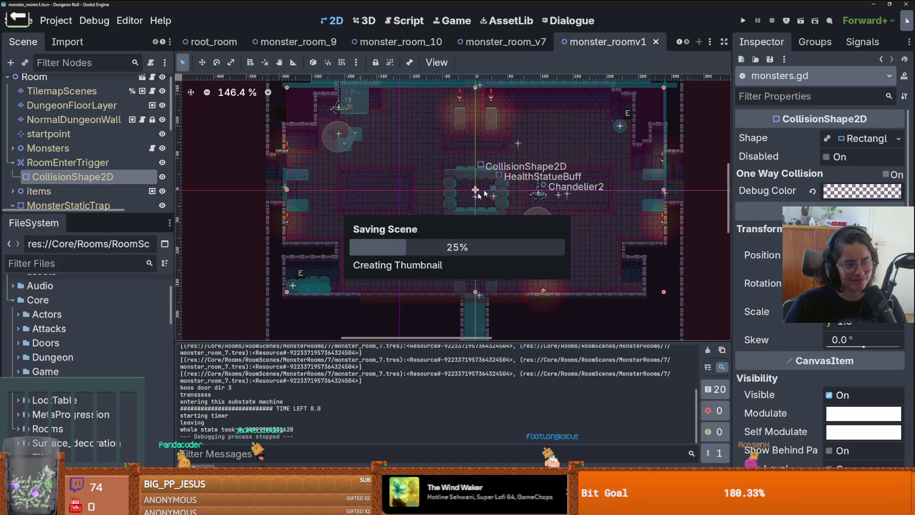
{"action": "scroll", "coordinate": [467, 204], "scroll_direction": "down", "scroll_amount": 8}
{"action": "key", "text": "ctrl+s"}
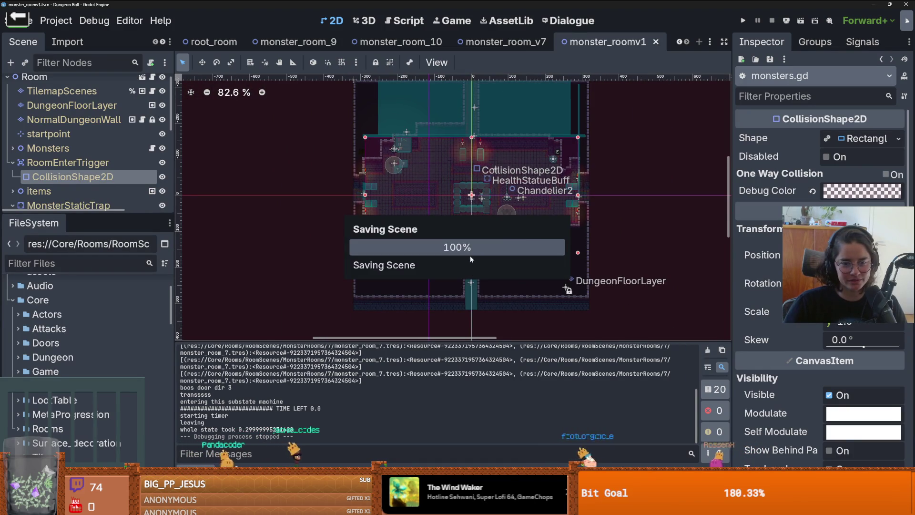
{"action": "scroll", "coordinate": [475, 263], "scroll_direction": "up", "scroll_amount": 14}
{"action": "scroll", "coordinate": [519, 236], "scroll_direction": "down", "scroll_amount": 4}
{"action": "scroll", "coordinate": [490, 199], "scroll_direction": "up", "scroll_amount": 5}
Step: Enlarge the Scene dock and inspect CollTileMapLayer, SpawnAnimatedSprite and the SouthHallway shape
{"action": "left_click", "coordinate": [484, 185]}
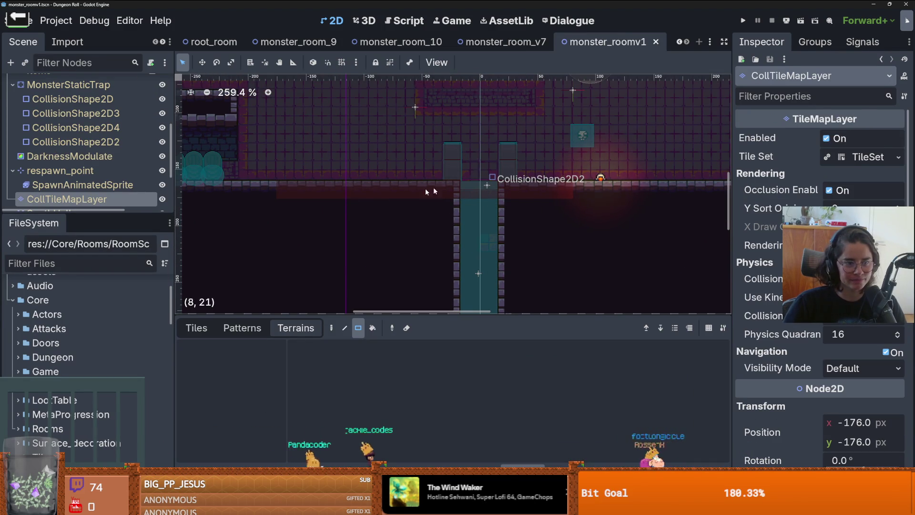
{"action": "mouse_move", "coordinate": [121, 215]}
{"action": "left_mouse_down"}
{"action": "mouse_move", "coordinate": [121, 381]}
{"action": "mouse_move", "coordinate": [121, 315]}
{"action": "left_mouse_up"}
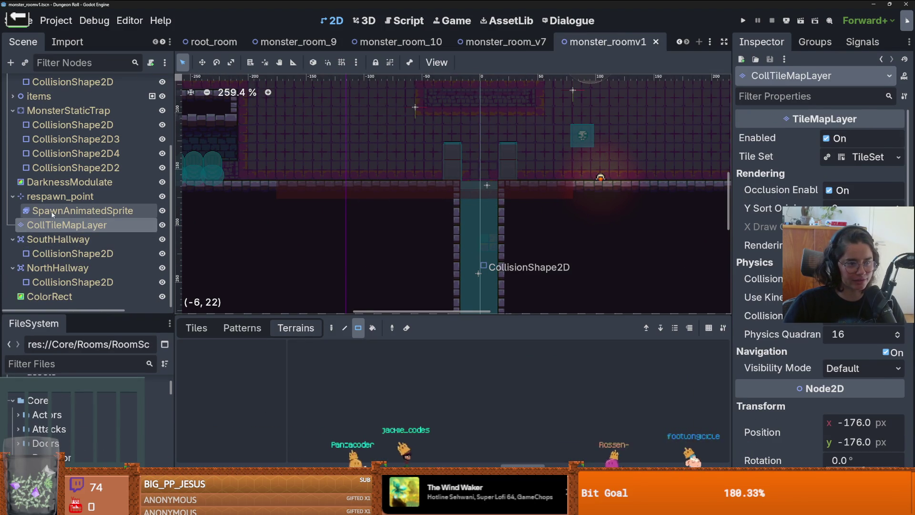
{"action": "left_click", "coordinate": [52, 214]}
{"action": "left_click", "coordinate": [12, 196]}
{"action": "left_click", "coordinate": [72, 252]}
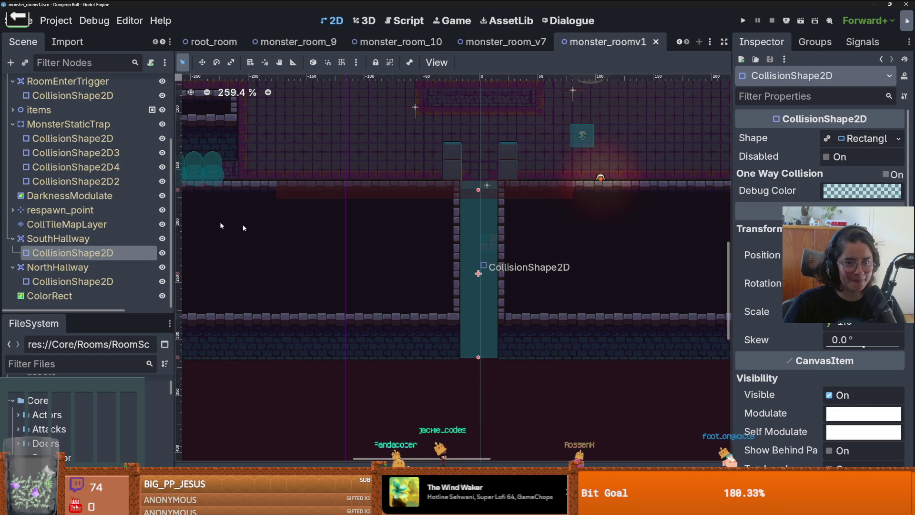
Step: Drag MonsterStaticTrap's CollisionShape2D2 about 6 px down
{"action": "left_click", "coordinate": [82, 180]}
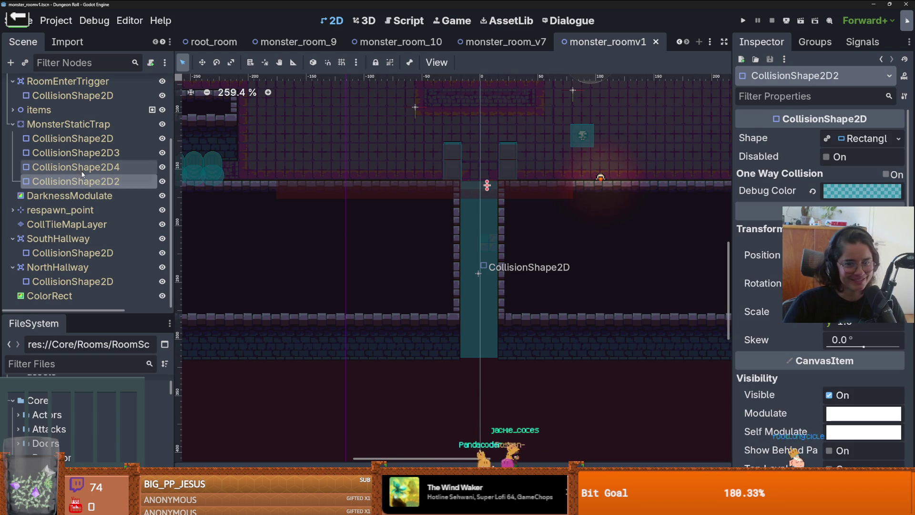
{"action": "left_click", "coordinate": [474, 186]}
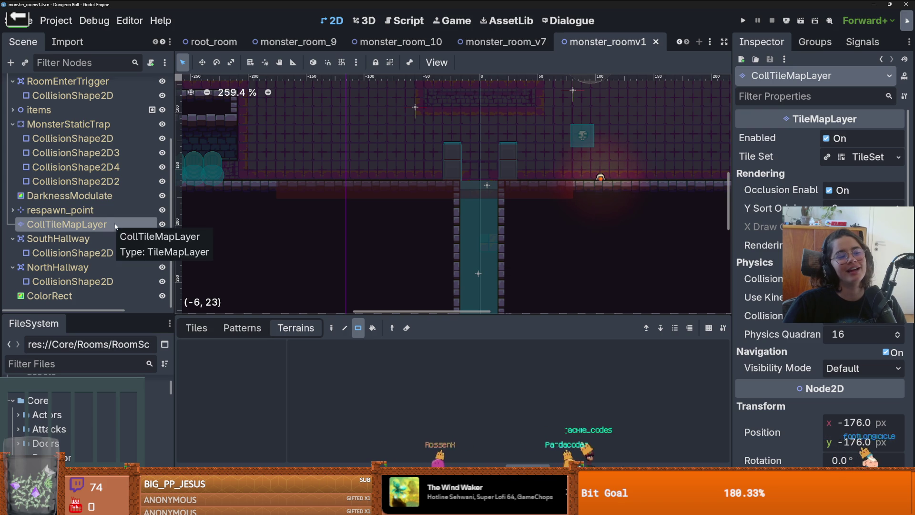
{"action": "left_click", "coordinate": [72, 138]}
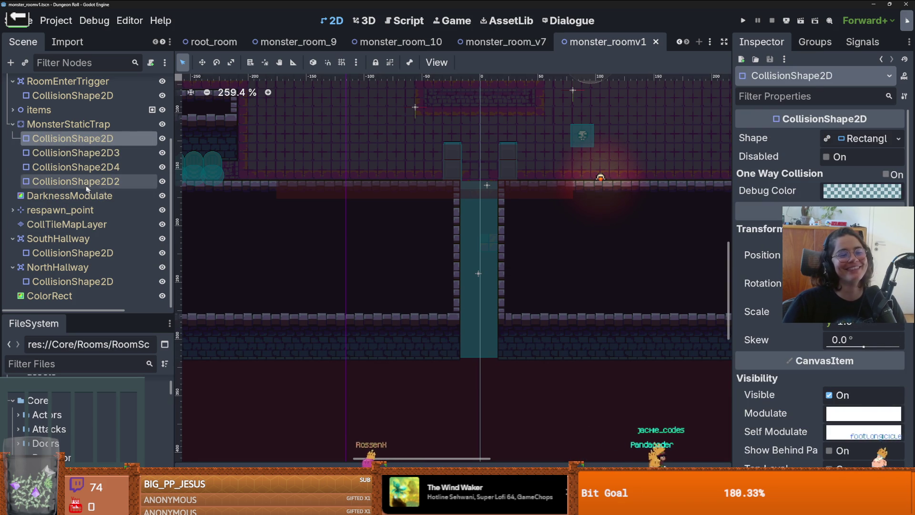
{"action": "left_click", "coordinate": [88, 181]}
{"action": "left_click_drag", "start_coordinate": [475, 188], "coordinate": [474, 197]}
{"action": "left_click", "coordinate": [486, 193]}
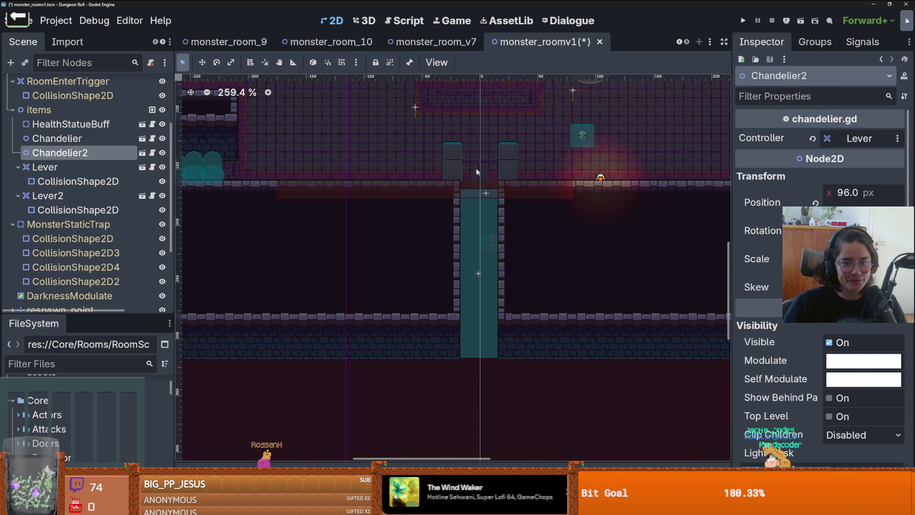
Step: Select the RoomEnterTrigger's collision shape, save monster_roomv1, and run the project
{"action": "scroll", "coordinate": [62, 238], "scroll_direction": "up", "scroll_amount": 2}
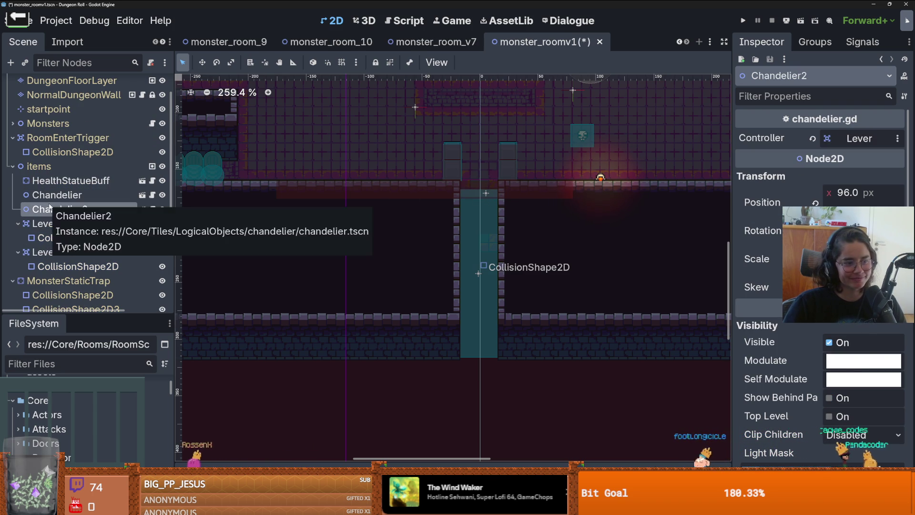
{"action": "scroll", "coordinate": [68, 210], "scroll_direction": "up", "scroll_amount": 1}
{"action": "left_click", "coordinate": [72, 180]}
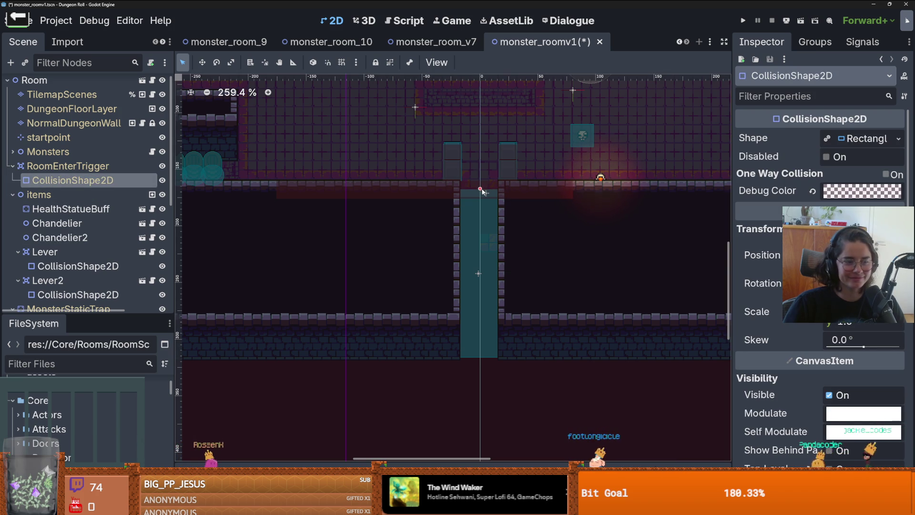
{"action": "key", "text": "ctrl+s"}
{"action": "scroll", "coordinate": [527, 207], "scroll_direction": "up", "scroll_amount": 3}
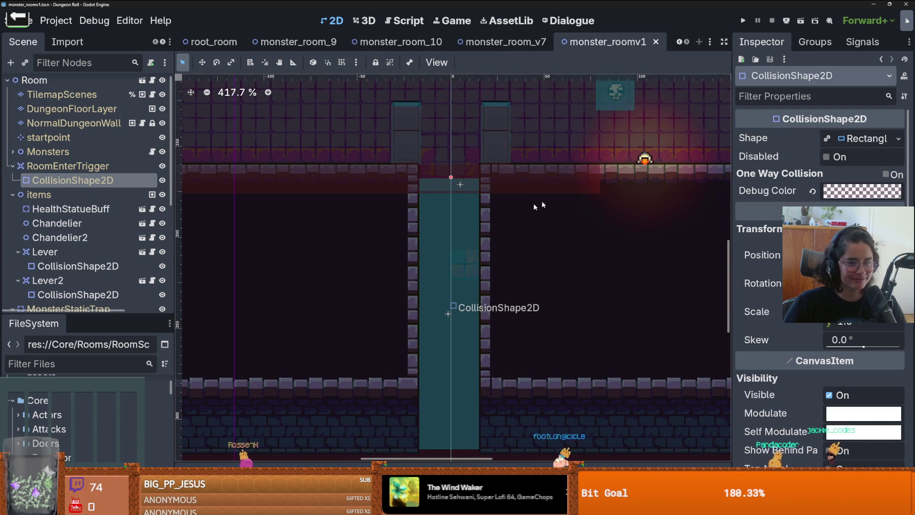
{"action": "left_click", "coordinate": [743, 20]}
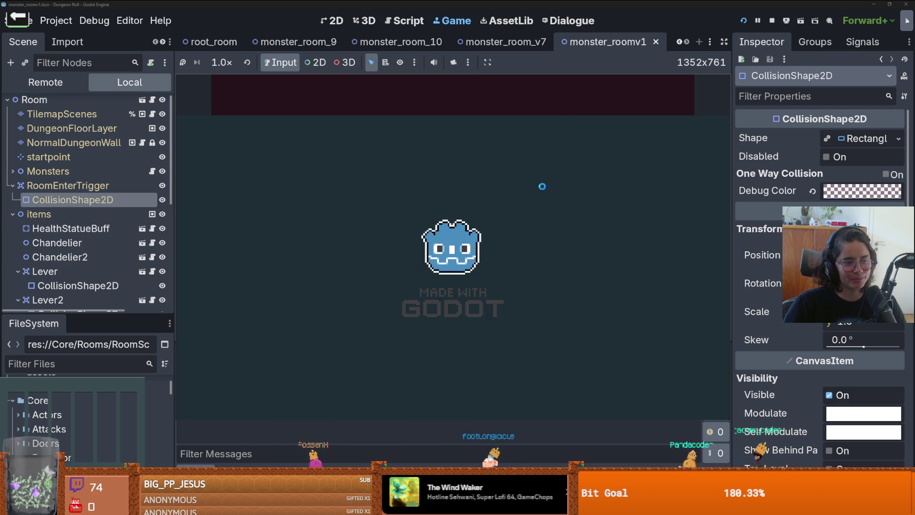
Step: Walk through the top door, enter a room from the debug card list, then stop the game
{"action": "key", "text": "w"}
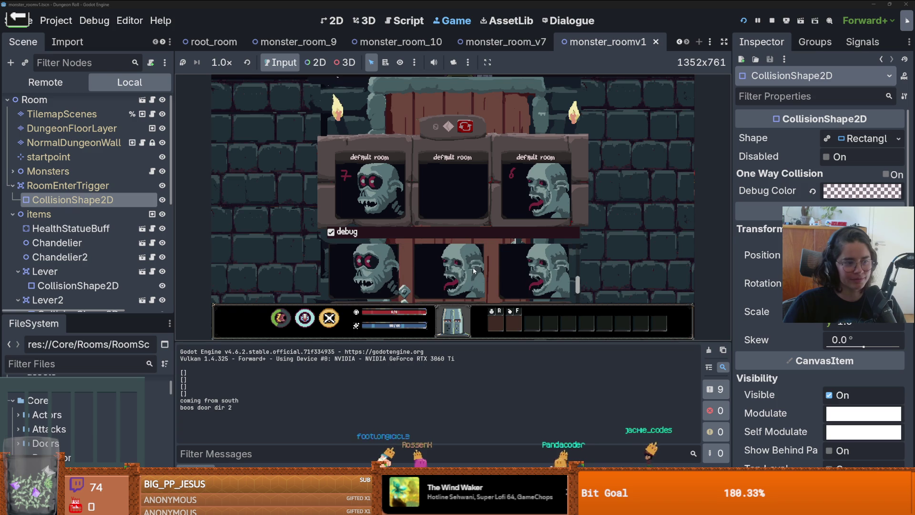
{"action": "scroll", "coordinate": [467, 281], "scroll_direction": "up", "scroll_amount": 1}
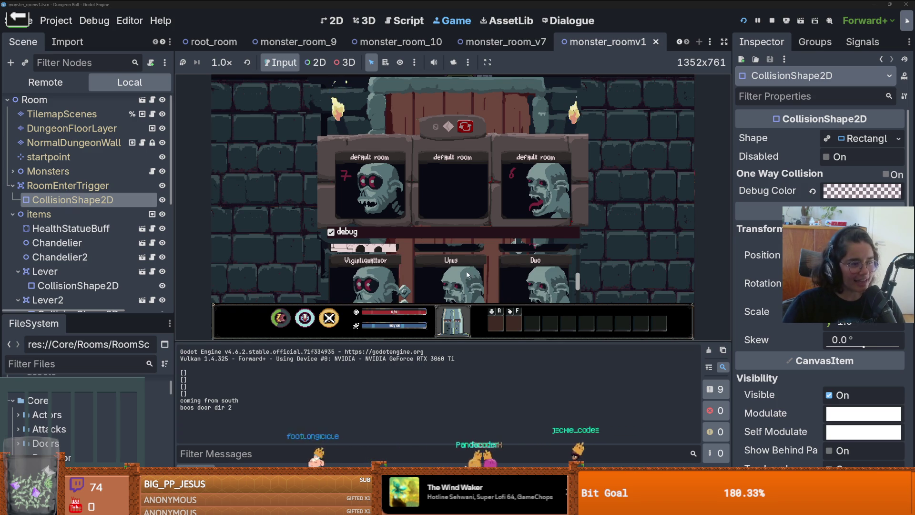
{"action": "left_click", "coordinate": [464, 275]}
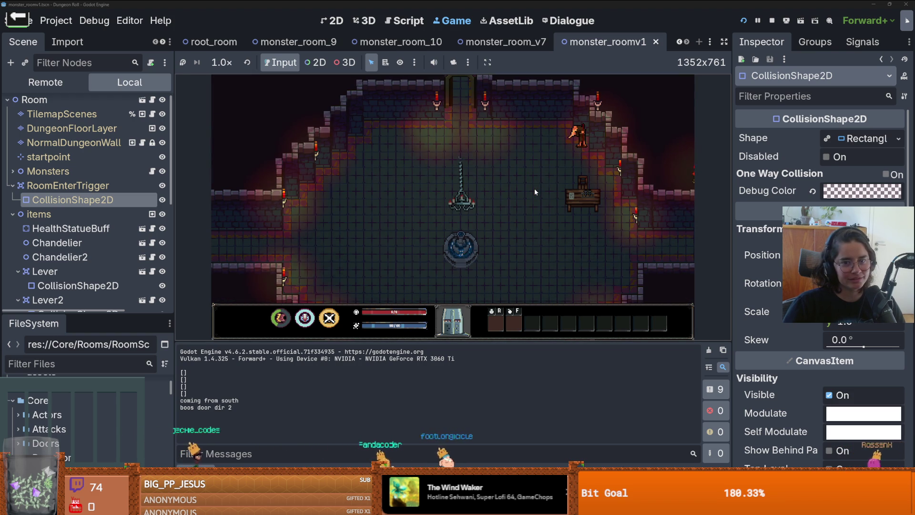
{"action": "key", "text": "F5"}
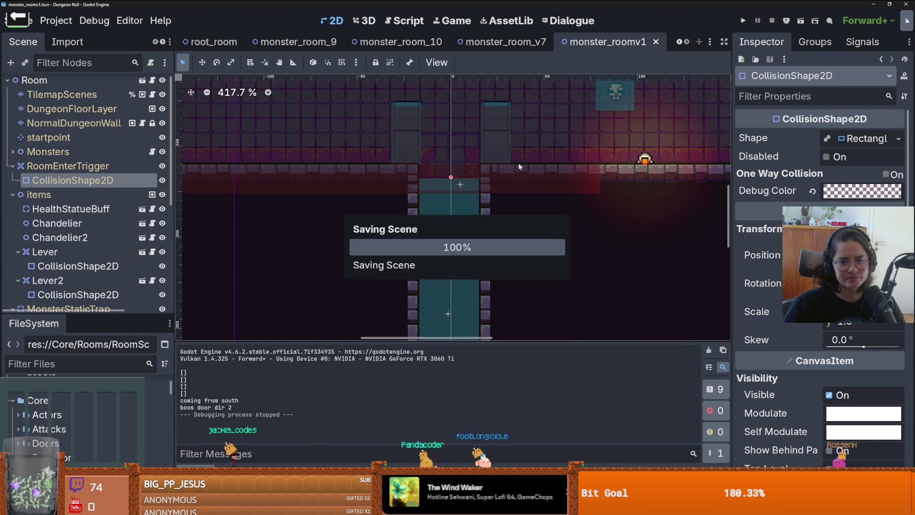
Step: Select the SouthHallway collision shape, lower its top edge a few pixels, and save
{"action": "scroll", "coordinate": [517, 164], "scroll_direction": "down", "scroll_amount": 6}
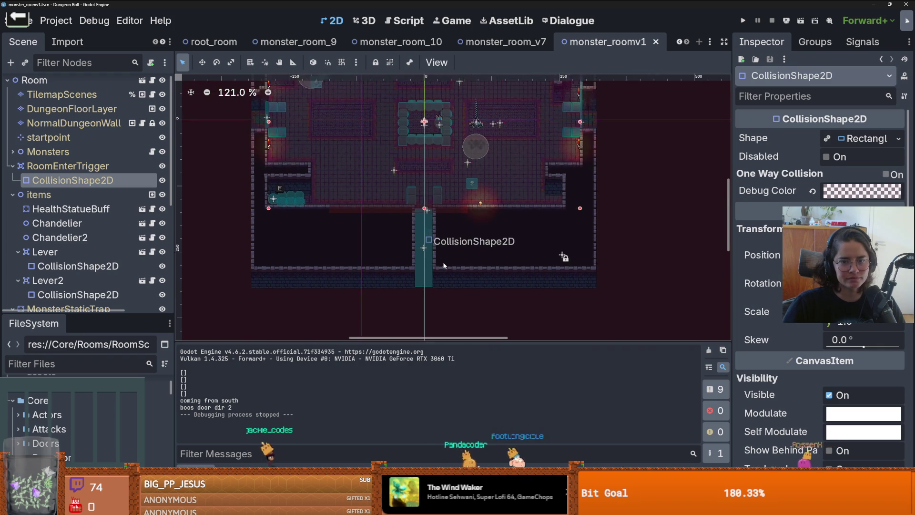
{"action": "scroll", "coordinate": [443, 265], "scroll_direction": "down", "scroll_amount": 4}
{"action": "left_click", "coordinate": [448, 233]}
{"action": "scroll", "coordinate": [448, 233], "scroll_direction": "up", "scroll_amount": 5}
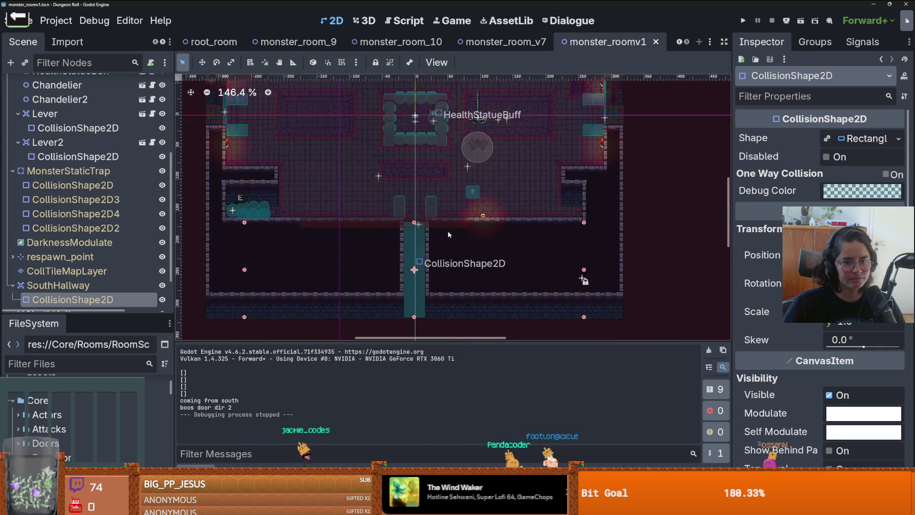
{"action": "scroll", "coordinate": [443, 226], "scroll_direction": "up", "scroll_amount": 3}
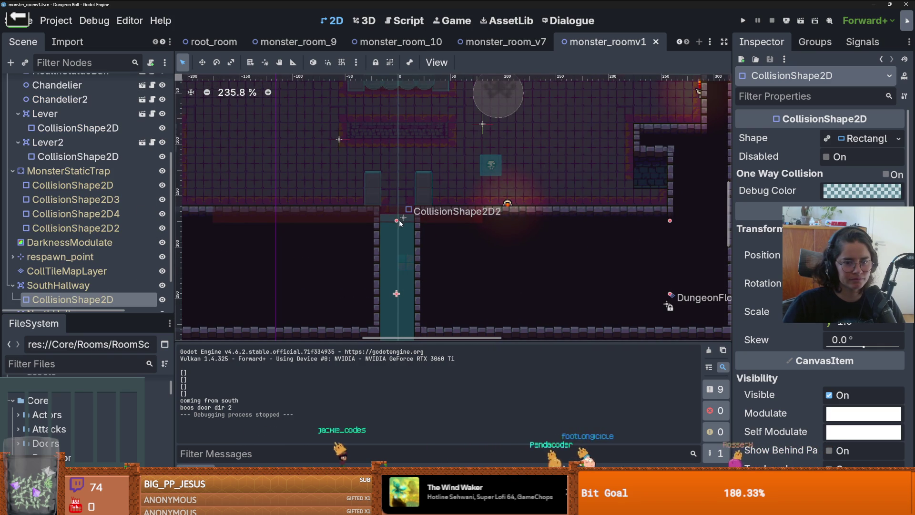
{"action": "left_click_drag", "start_coordinate": [400, 221], "coordinate": [399, 224]}
{"action": "left_click", "coordinate": [400, 221]}
{"action": "scroll", "coordinate": [408, 229], "scroll_direction": "down", "scroll_amount": 3}
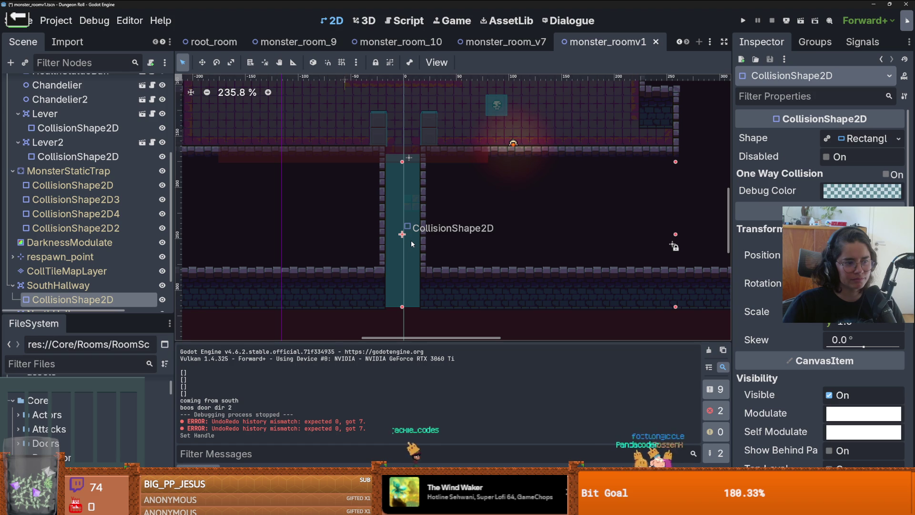
{"action": "key", "text": "ctrl+s"}
Step: Look over the room in the viewport and save monster_roomv1 again
{"action": "scroll", "coordinate": [400, 209], "scroll_direction": "up", "scroll_amount": 5}
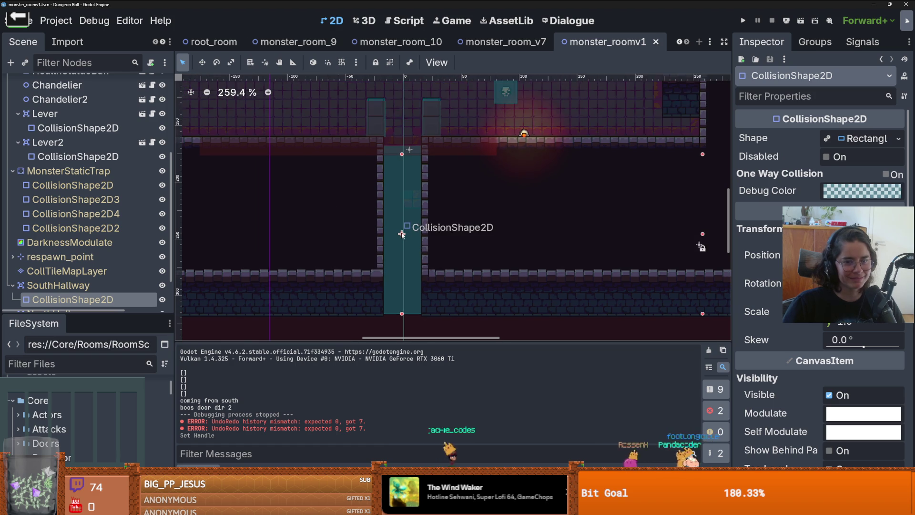
{"action": "scroll", "coordinate": [400, 209], "scroll_direction": "down", "scroll_amount": 3}
{"action": "scroll", "coordinate": [418, 198], "scroll_direction": "up", "scroll_amount": 2}
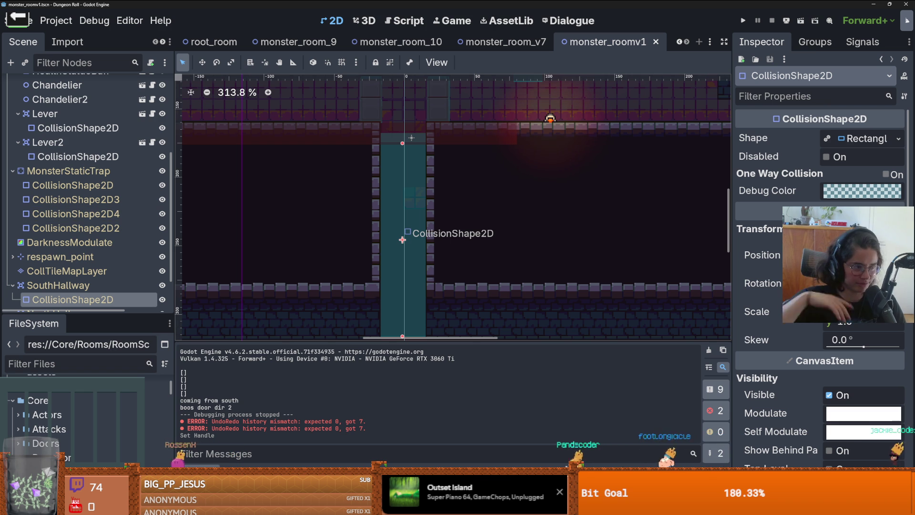
{"action": "scroll", "coordinate": [537, 229], "scroll_direction": "down", "scroll_amount": 2}
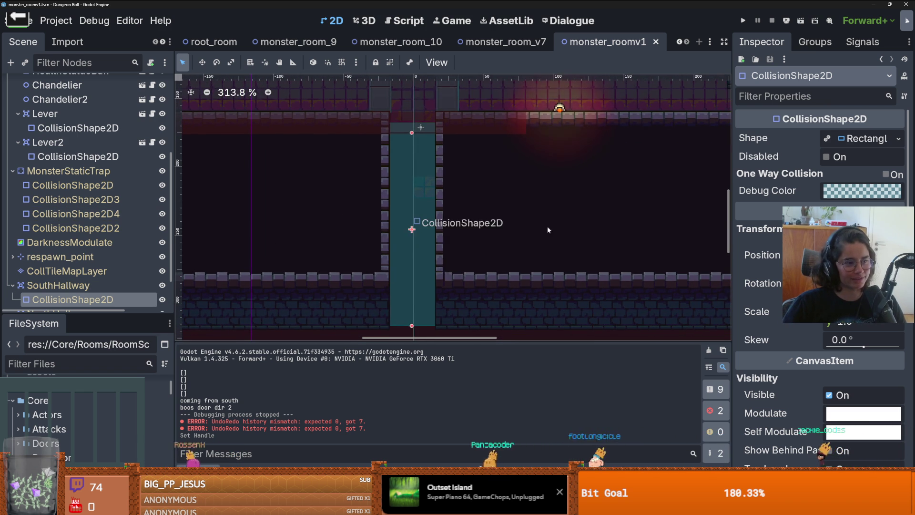
{"action": "scroll", "coordinate": [547, 225], "scroll_direction": "up", "scroll_amount": 5}
{"action": "scroll", "coordinate": [547, 225], "scroll_direction": "down", "scroll_amount": 8}
{"action": "key", "text": "ctrl+s"}
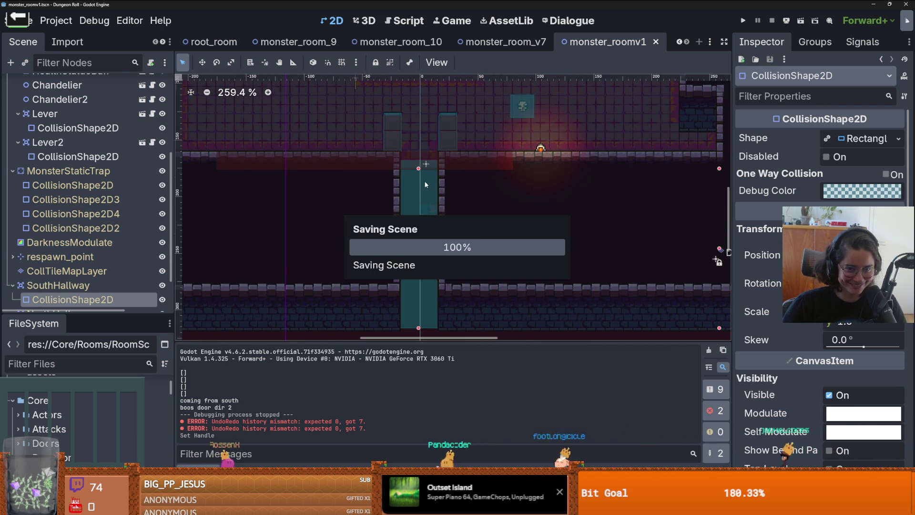
Step: Select the root Room node, a Monster-type room named Unus
{"action": "scroll", "coordinate": [420, 167], "scroll_direction": "up", "scroll_amount": 5}
{"action": "scroll", "coordinate": [415, 161], "scroll_direction": "down", "scroll_amount": 1}
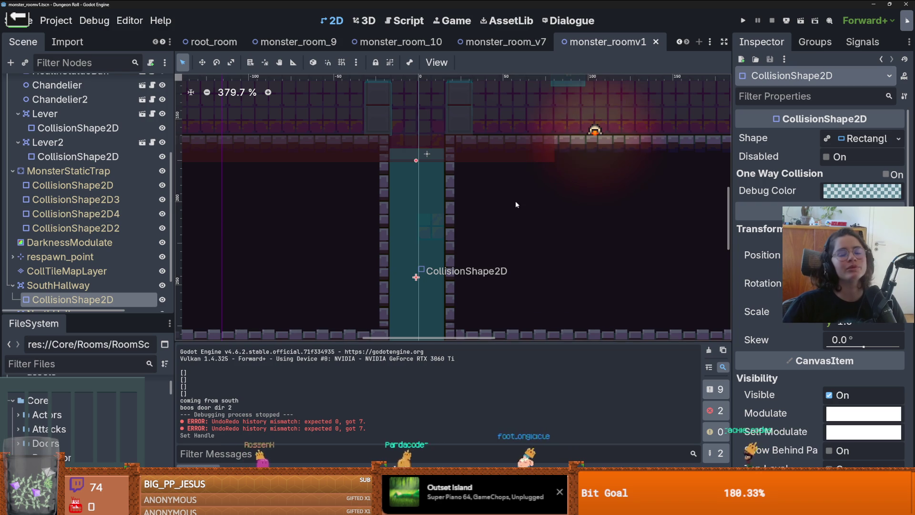
{"action": "scroll", "coordinate": [516, 198], "scroll_direction": "down", "scroll_amount": 14}
{"action": "scroll", "coordinate": [515, 202], "scroll_direction": "down", "scroll_amount": 5}
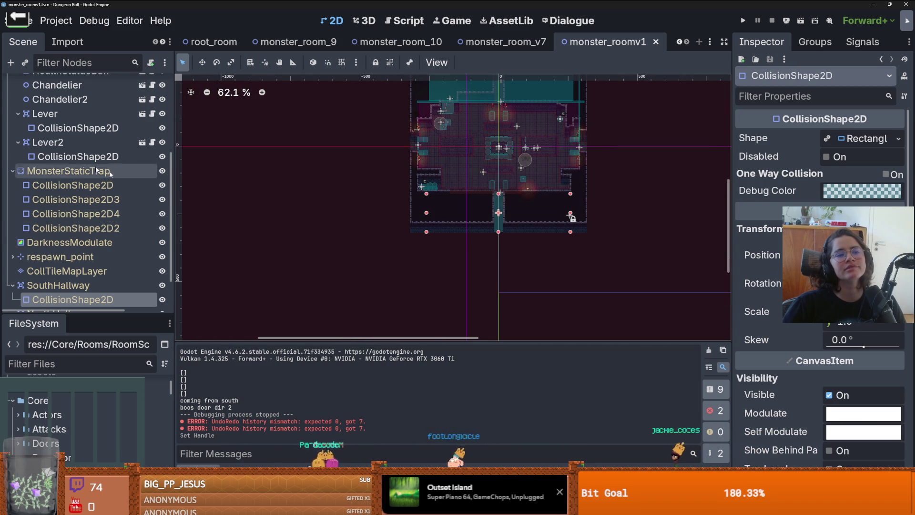
{"action": "scroll", "coordinate": [71, 115], "scroll_direction": "up", "scroll_amount": 5}
{"action": "left_click", "coordinate": [35, 84]}
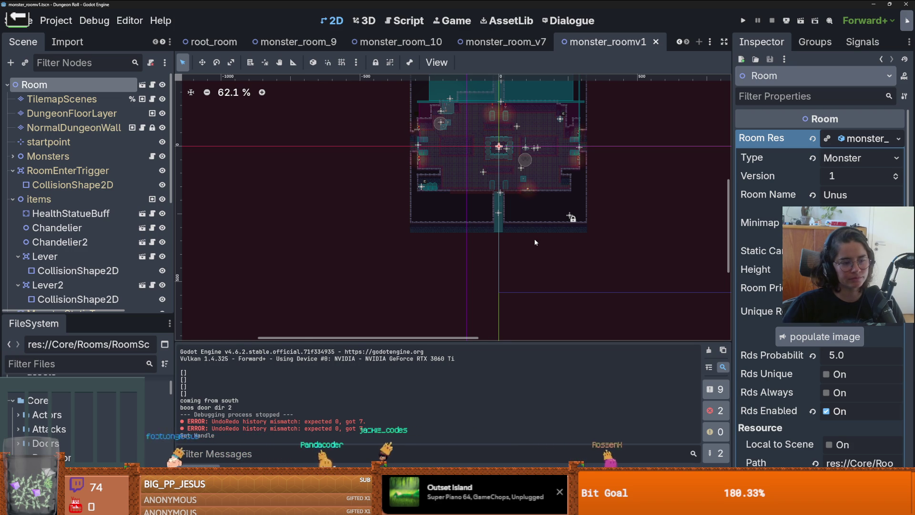
Step: Select Lever2's collision shape node in the Scene dock
{"action": "scroll", "coordinate": [535, 241], "scroll_direction": "up", "scroll_amount": 5}
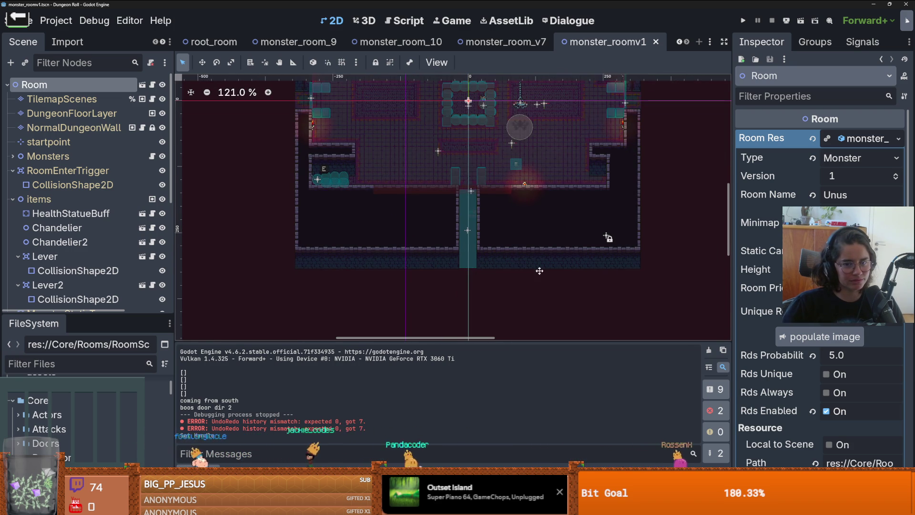
{"action": "scroll", "coordinate": [474, 206], "scroll_direction": "up", "scroll_amount": 3}
{"action": "scroll", "coordinate": [104, 255], "scroll_direction": "down", "scroll_amount": 3}
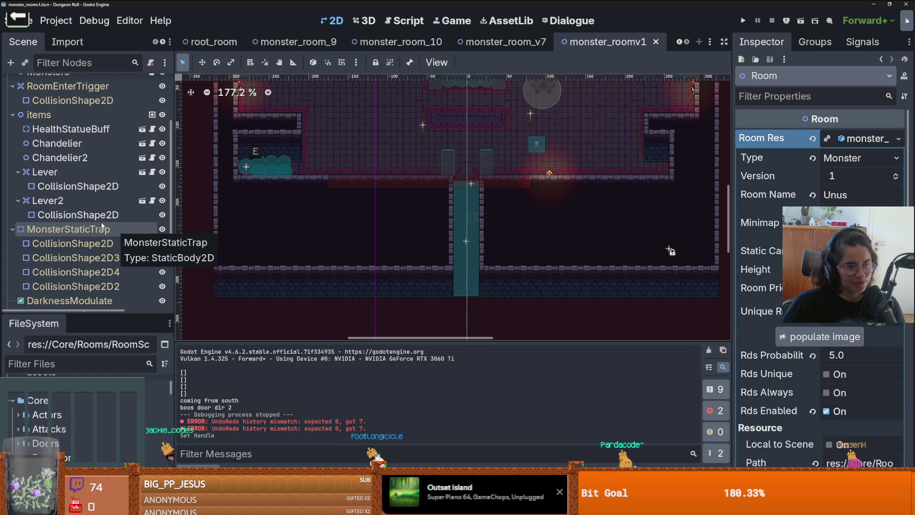
{"action": "scroll", "coordinate": [403, 208], "scroll_direction": "up", "scroll_amount": 1}
{"action": "scroll", "coordinate": [403, 208], "scroll_direction": "up", "scroll_amount": 1}
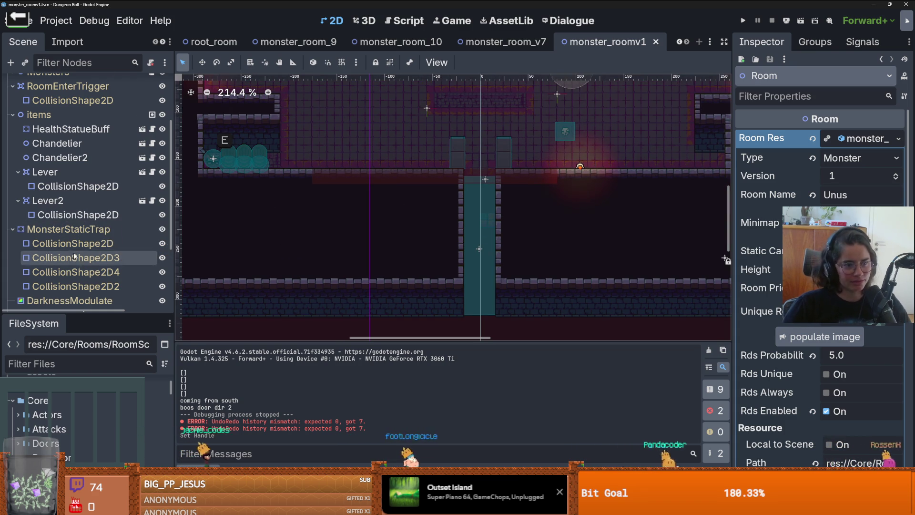
{"action": "scroll", "coordinate": [124, 238], "scroll_direction": "down", "scroll_amount": 3}
{"action": "scroll", "coordinate": [129, 239], "scroll_direction": "up", "scroll_amount": 2}
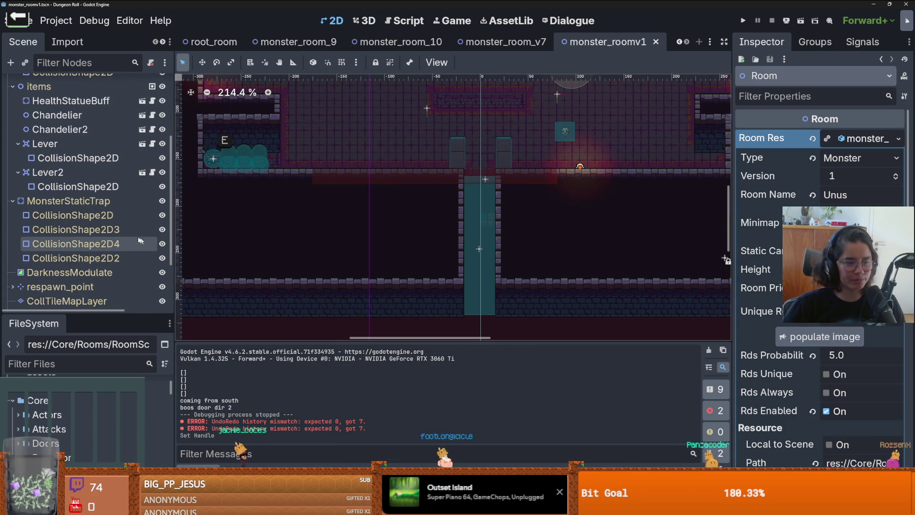
{"action": "scroll", "coordinate": [117, 213], "scroll_direction": "up", "scroll_amount": 2}
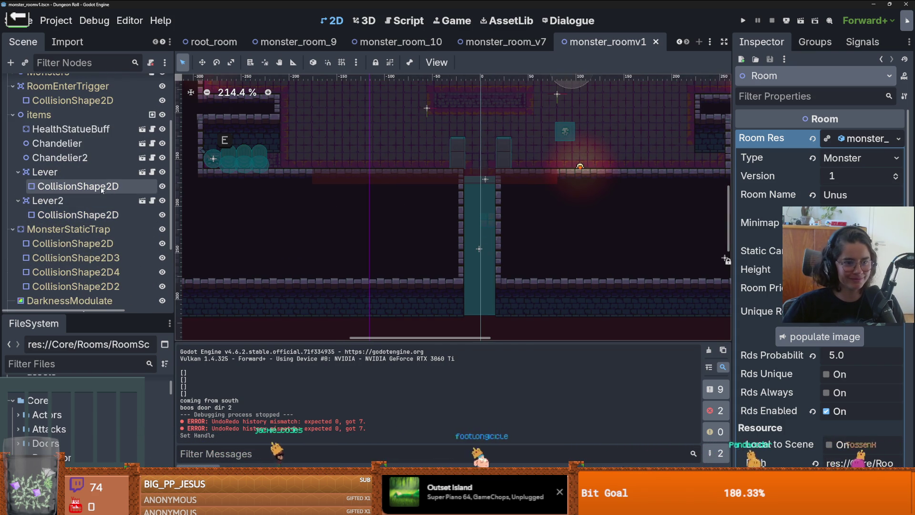
{"action": "left_click", "coordinate": [85, 186]}
{"action": "left_click", "coordinate": [86, 214]}
Step: Select CollTileMapLayer, positioned at (−176, −176) px, for tile editing
{"action": "scroll", "coordinate": [86, 213], "scroll_direction": "up", "scroll_amount": 4}
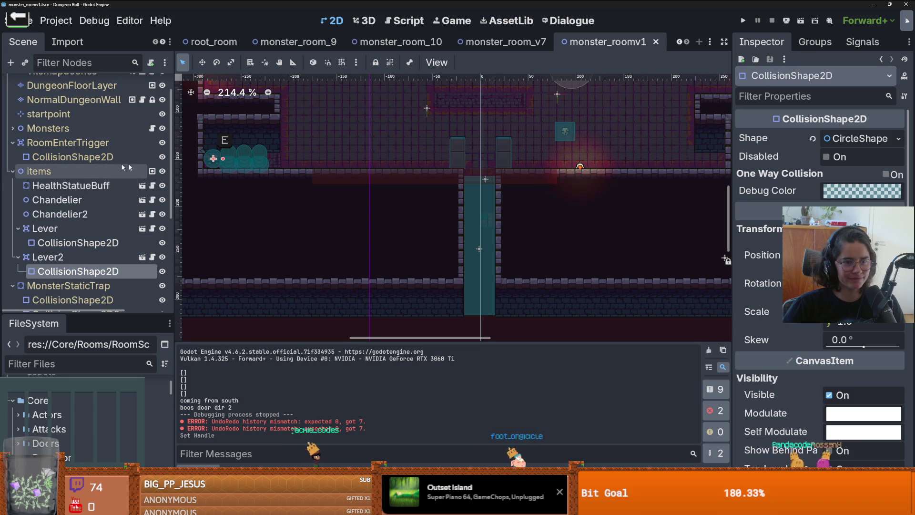
{"action": "scroll", "coordinate": [92, 210], "scroll_direction": "down", "scroll_amount": 4}
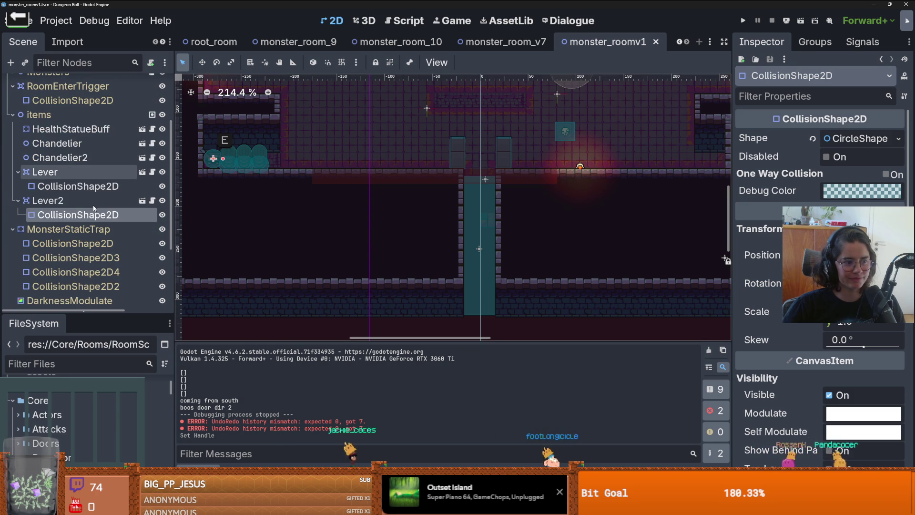
{"action": "scroll", "coordinate": [121, 230], "scroll_direction": "down", "scroll_amount": 7}
{"action": "left_click", "coordinate": [67, 224]}
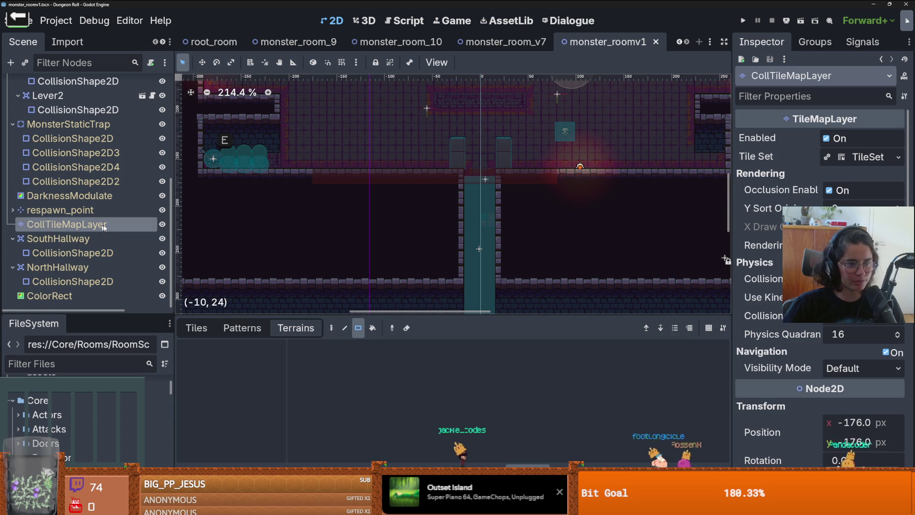
Step: Using the Selection tool and Tiles tab, select and delete the ledge row of collision tiles
{"action": "left_click", "coordinate": [331, 327]}
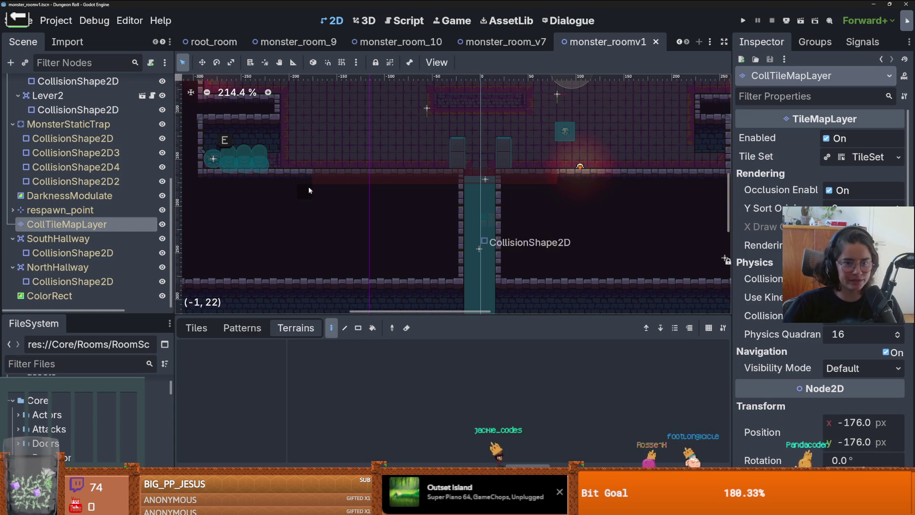
{"action": "left_click", "coordinate": [196, 327]}
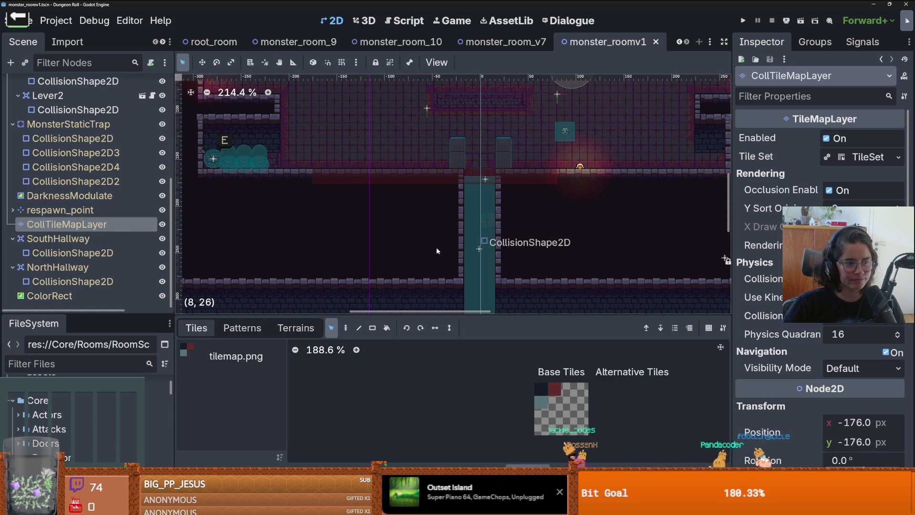
{"action": "left_click_drag", "start_coordinate": [553, 177], "coordinate": [317, 178]}
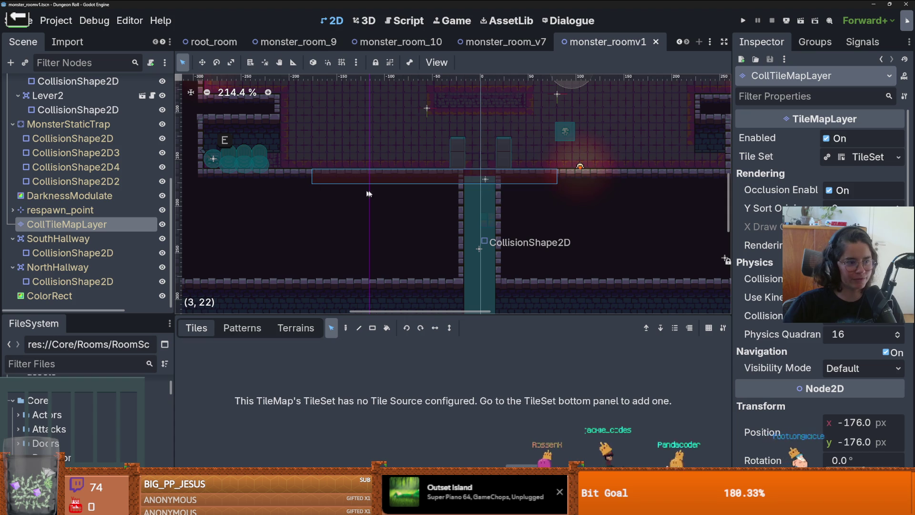
{"action": "key", "text": "Delete"}
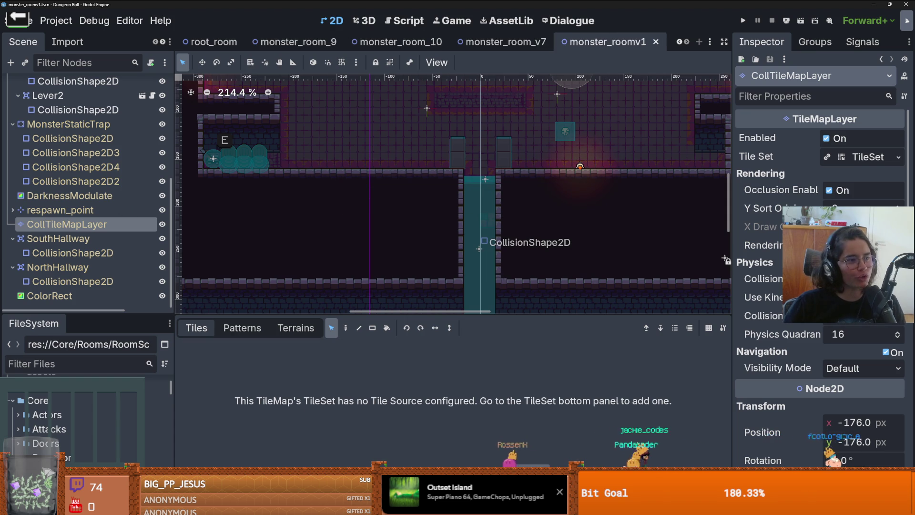
Step: Save monster_roomv1 twice, then move to the browser's 'italien people' results
{"action": "scroll", "coordinate": [403, 233], "scroll_direction": "up", "scroll_amount": 2}
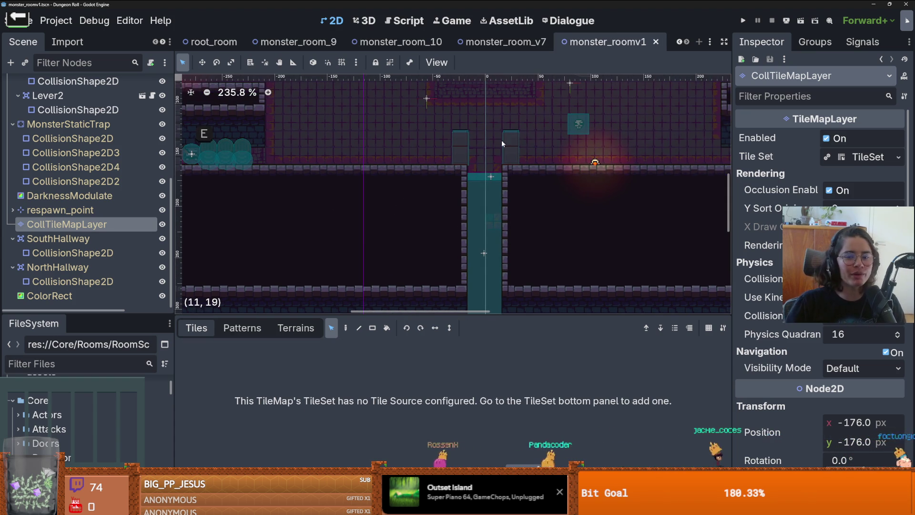
{"action": "scroll", "coordinate": [410, 221], "scroll_direction": "down", "scroll_amount": 10}
{"action": "key", "text": "ctrl+s"}
{"action": "scroll", "coordinate": [436, 207], "scroll_direction": "down", "scroll_amount": 4}
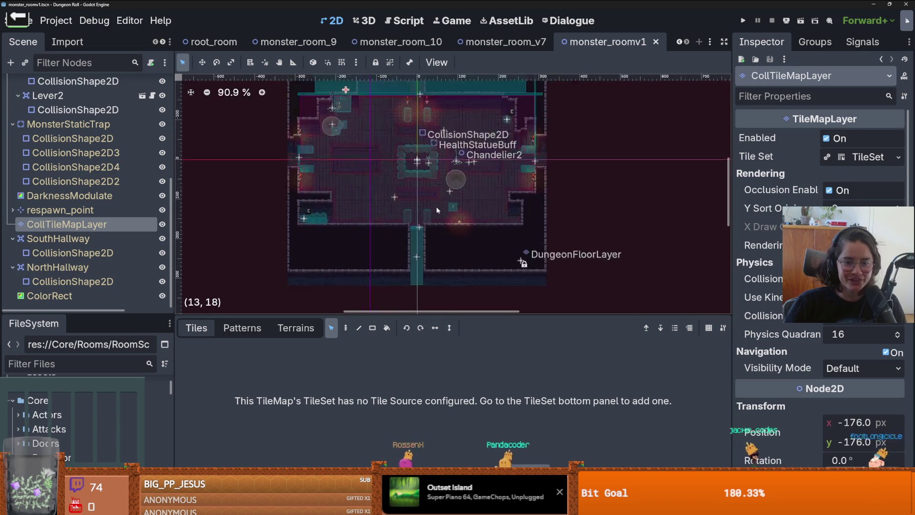
{"action": "scroll", "coordinate": [436, 231], "scroll_direction": "up", "scroll_amount": 5}
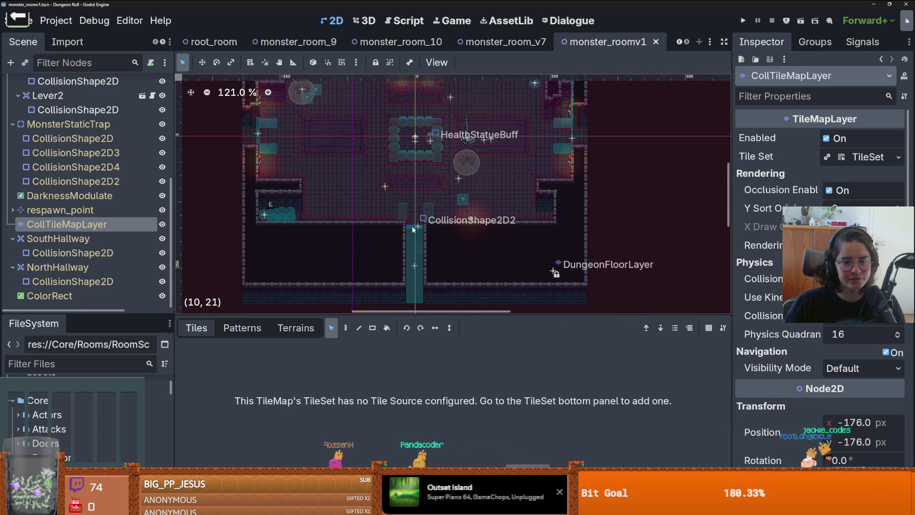
{"action": "key", "text": "ctrl+s"}
{"action": "scroll", "coordinate": [424, 217], "scroll_direction": "down", "scroll_amount": 3}
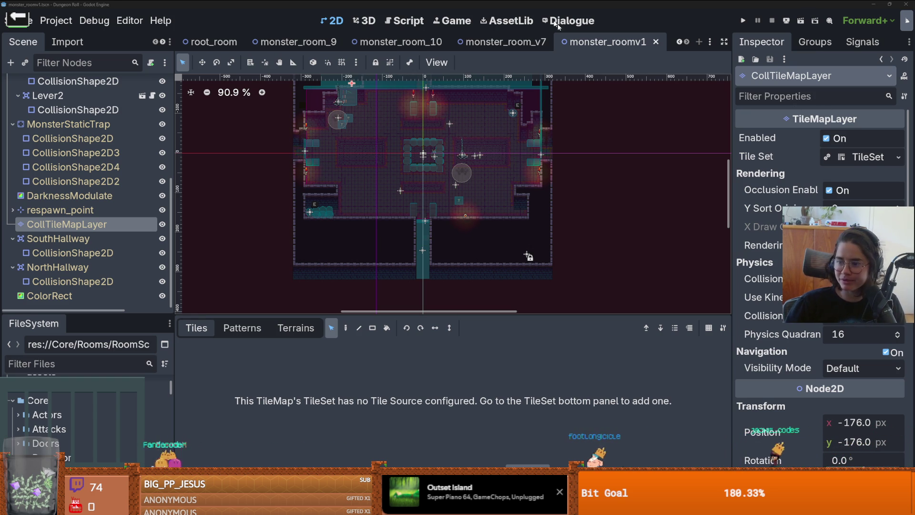
{"action": "key", "text": "alt+Tab"}
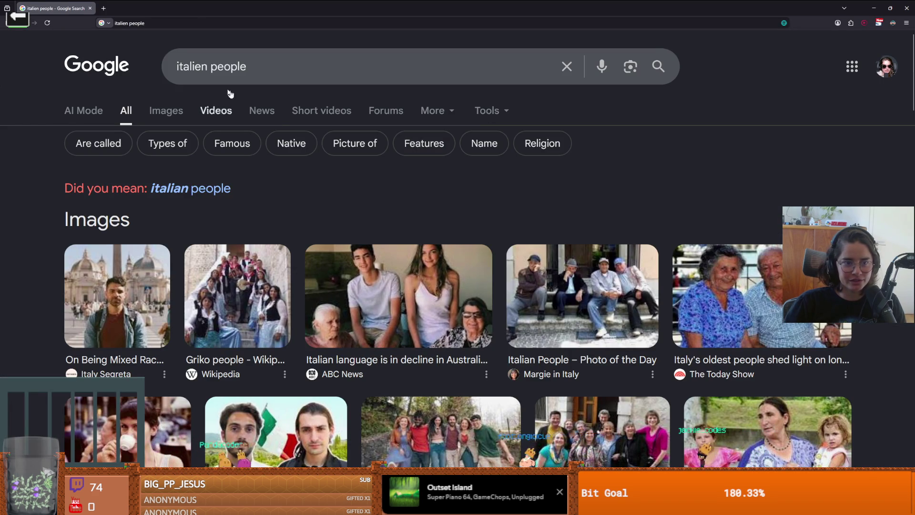
Step: Scroll through the Google image results for 'italien people', then return to Godot
{"action": "left_click", "coordinate": [166, 111]}
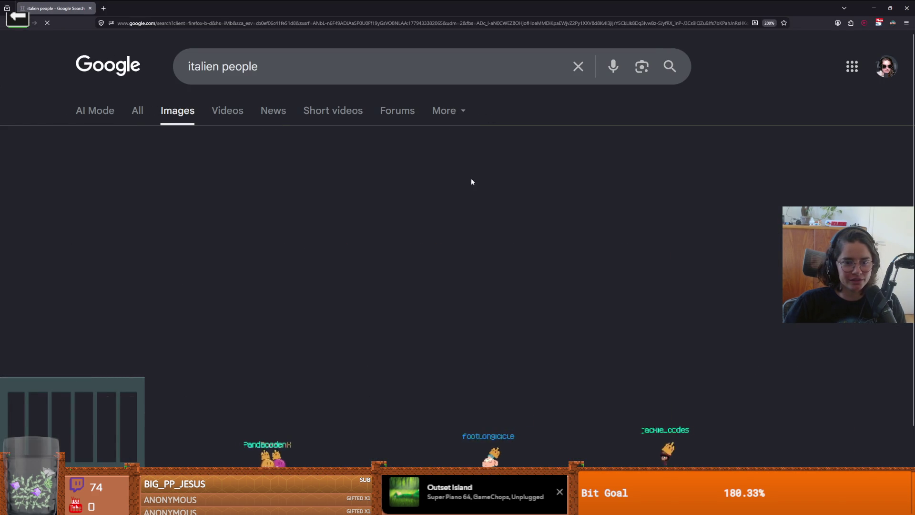
{"action": "scroll", "coordinate": [505, 238], "scroll_direction": "down", "scroll_amount": 2}
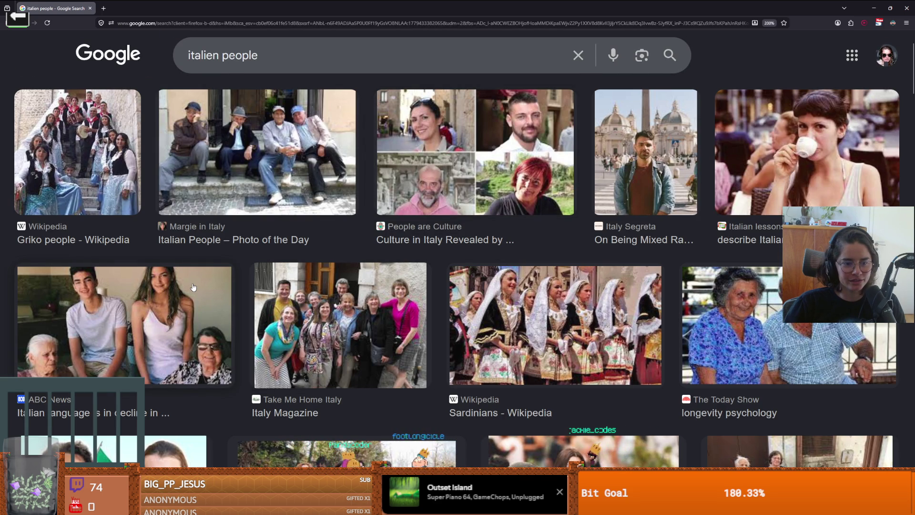
{"action": "scroll", "coordinate": [350, 291], "scroll_direction": "down", "scroll_amount": 5}
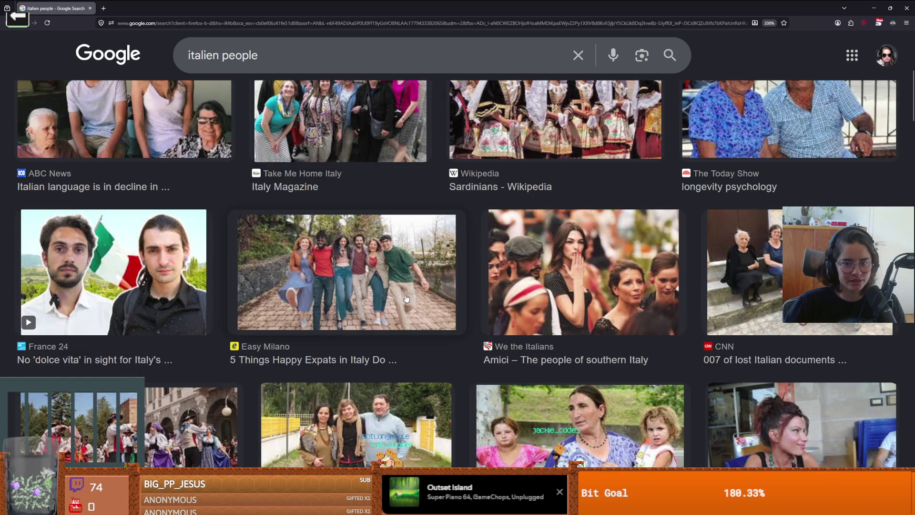
{"action": "scroll", "coordinate": [406, 298], "scroll_direction": "down", "scroll_amount": 5}
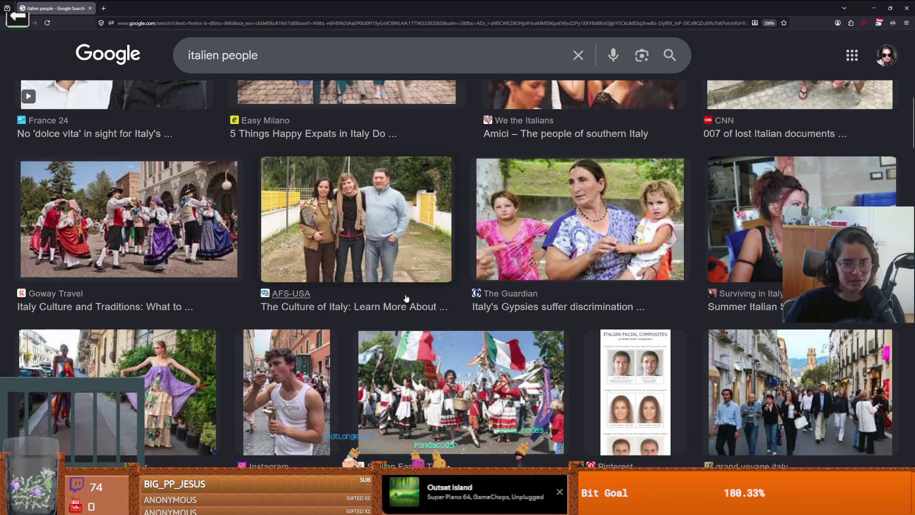
{"action": "scroll", "coordinate": [406, 298], "scroll_direction": "down", "scroll_amount": 3}
{"action": "scroll", "coordinate": [406, 298], "scroll_direction": "down", "scroll_amount": 5}
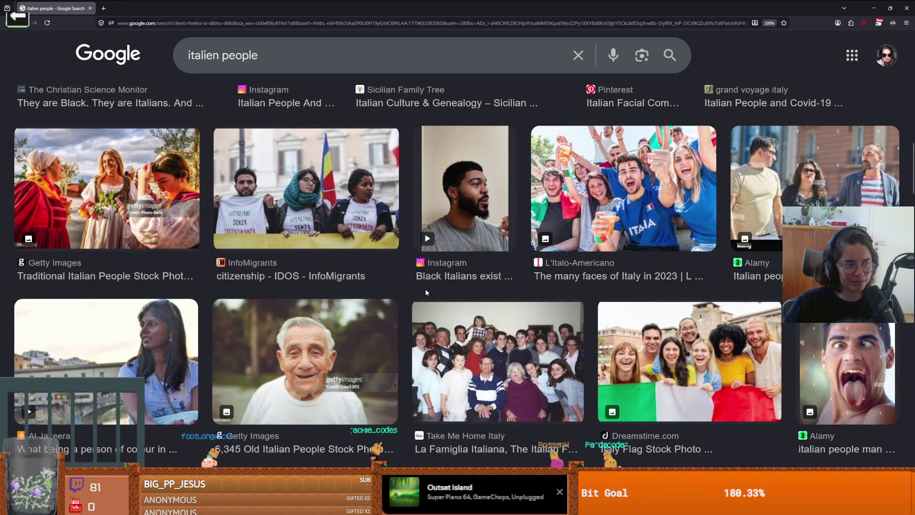
{"action": "scroll", "coordinate": [539, 295], "scroll_direction": "down", "scroll_amount": 5}
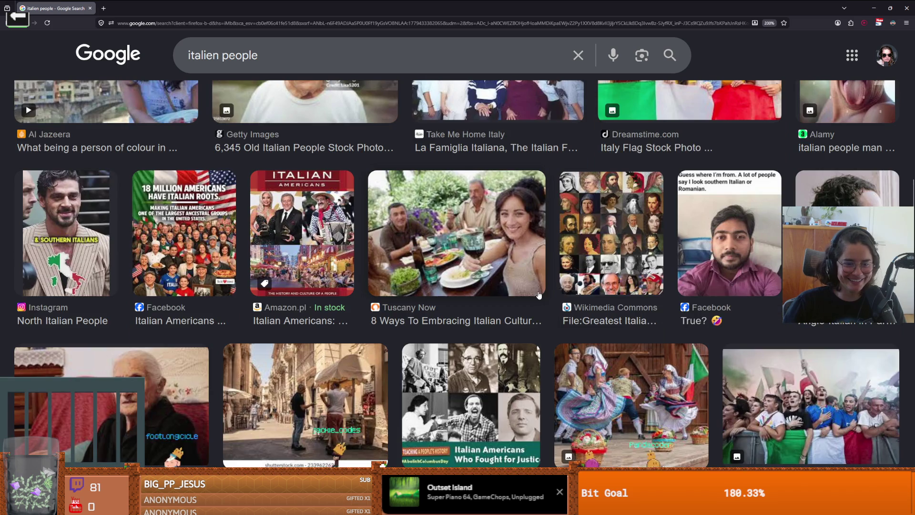
{"action": "scroll", "coordinate": [609, 306], "scroll_direction": "up", "scroll_amount": 15}
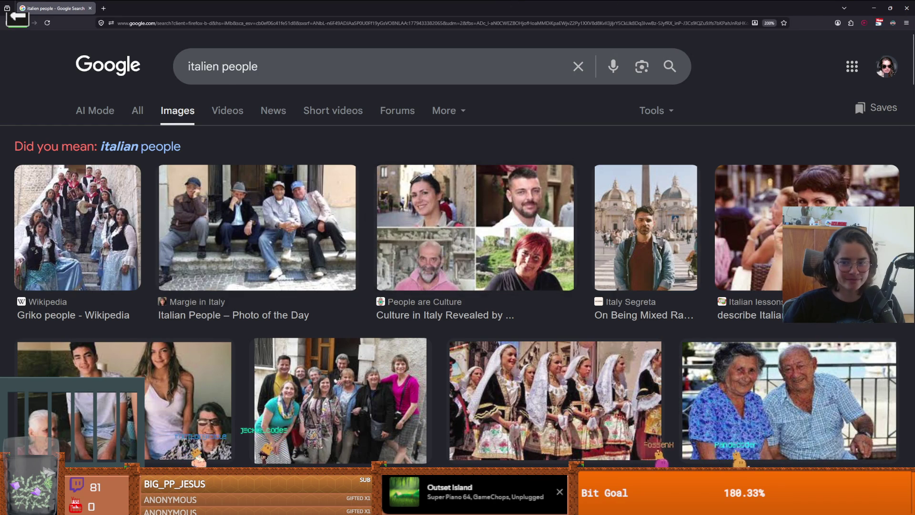
{"action": "key", "text": "alt+Tab"}
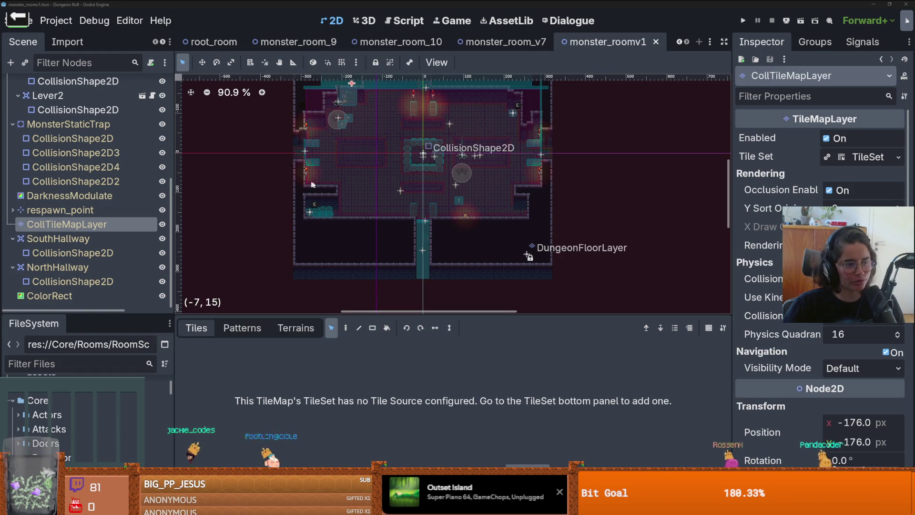
Step: Save monster_roomv1 again and go to the browser's 'polish people' results
{"action": "scroll", "coordinate": [363, 200], "scroll_direction": "up", "scroll_amount": 1}
{"action": "key", "text": "ctrl+s"}
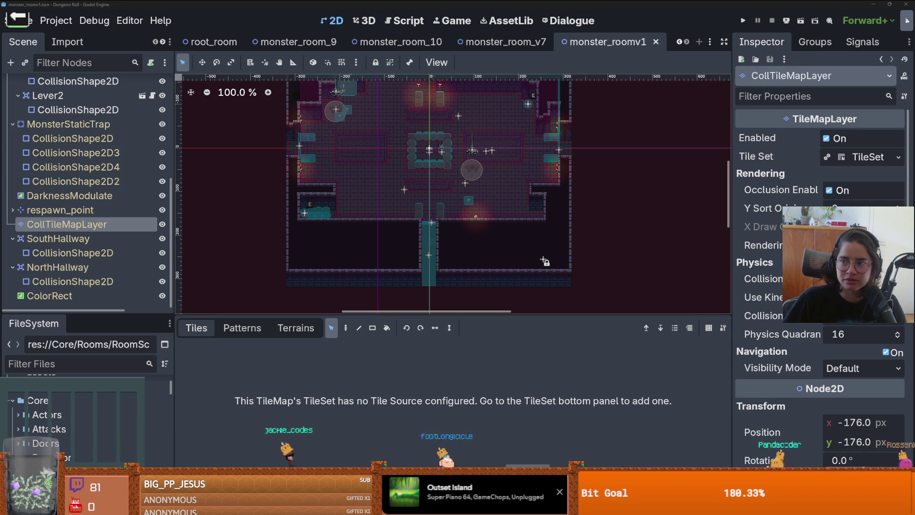
{"action": "key", "text": "alt+Tab"}
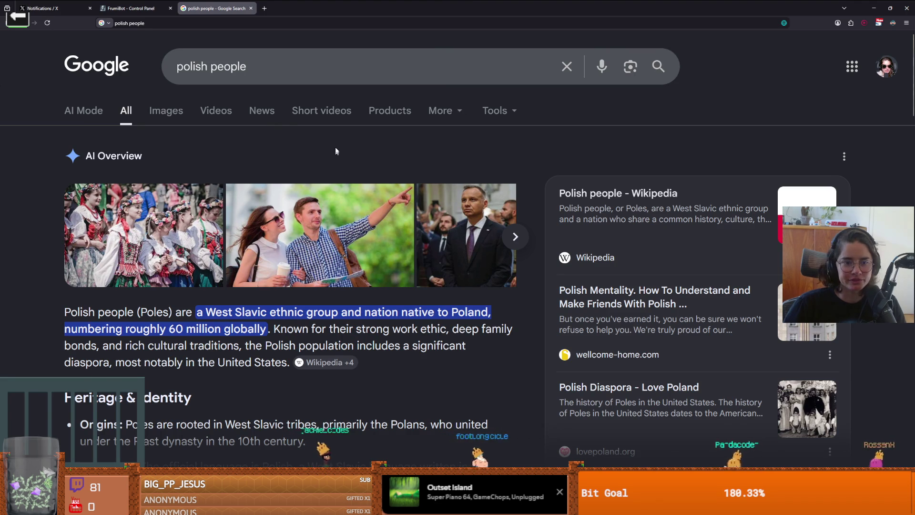
Step: Browse the Google image results for 'polish people'
{"action": "left_click", "coordinate": [166, 111]}
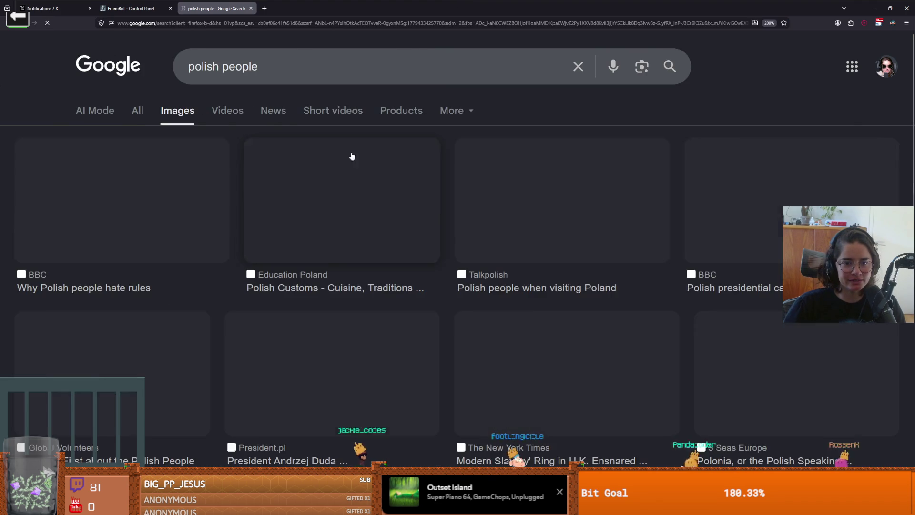
{"action": "scroll", "coordinate": [392, 247], "scroll_direction": "down", "scroll_amount": 2}
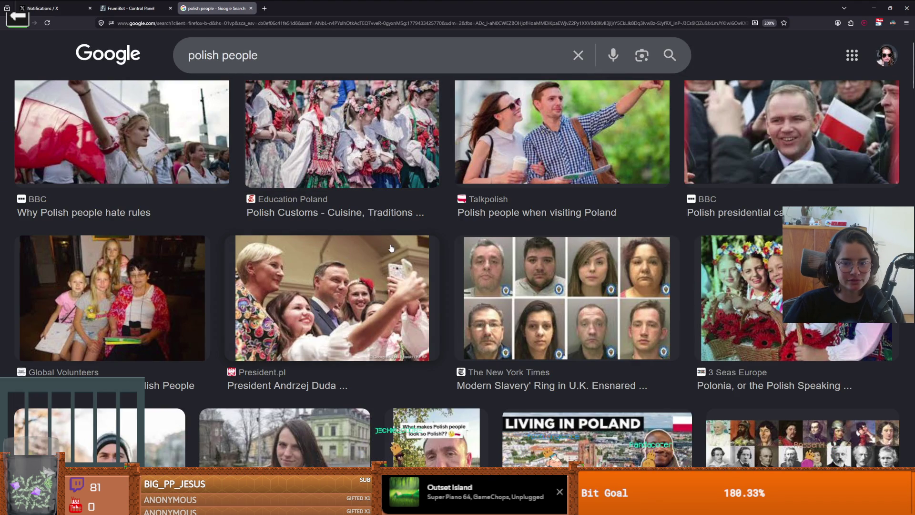
{"action": "scroll", "coordinate": [391, 248], "scroll_direction": "down", "scroll_amount": 2}
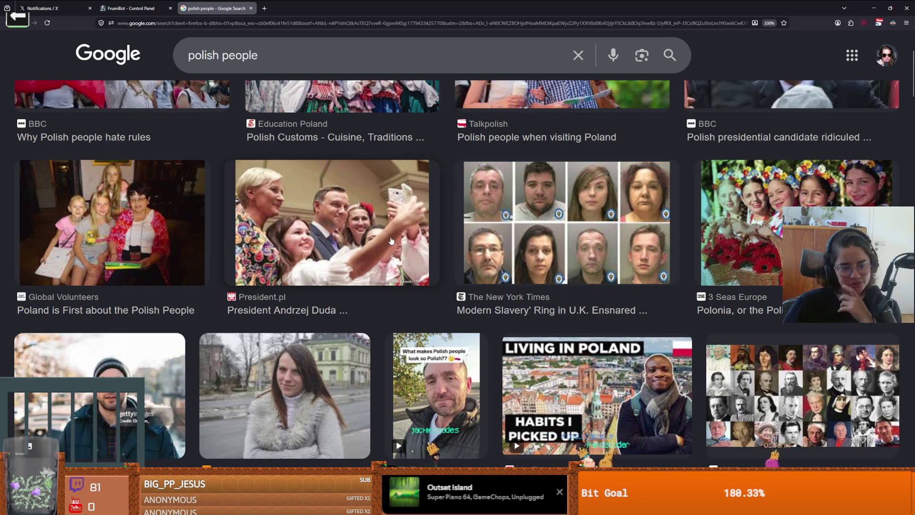
{"action": "scroll", "coordinate": [392, 241], "scroll_direction": "up", "scroll_amount": 4}
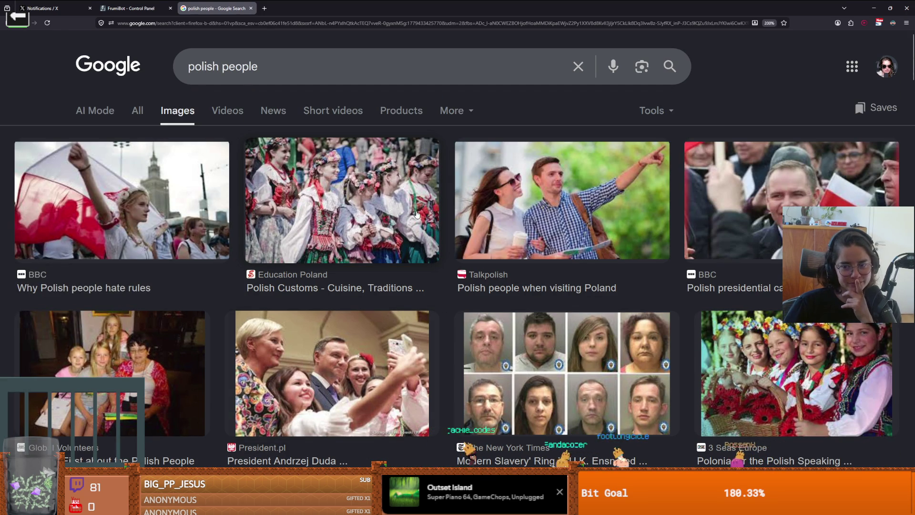
{"action": "scroll", "coordinate": [420, 214], "scroll_direction": "down", "scroll_amount": 2}
{"action": "scroll", "coordinate": [420, 214], "scroll_direction": "up", "scroll_amount": 2}
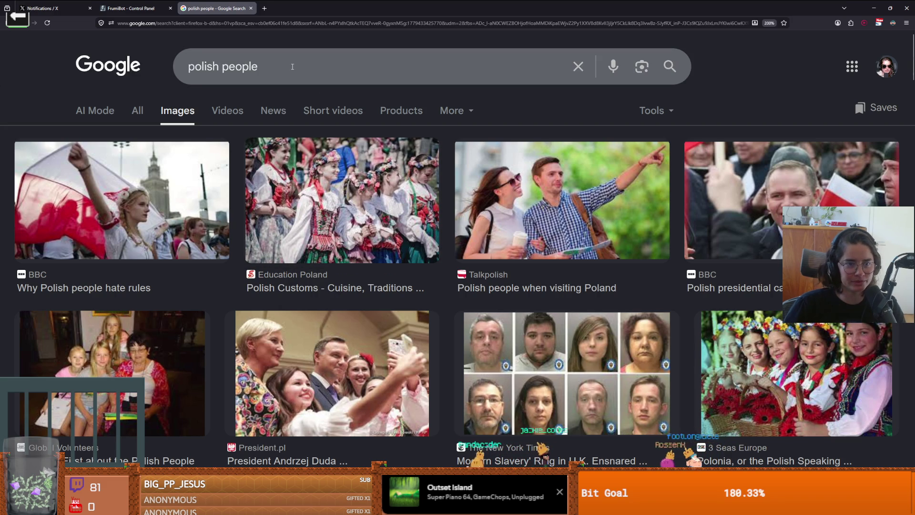
Step: Search for 'scandinavian people' and skim the results
{"action": "triple_click", "coordinate": [293, 67]}
{"action": "type", "text": "scan"}
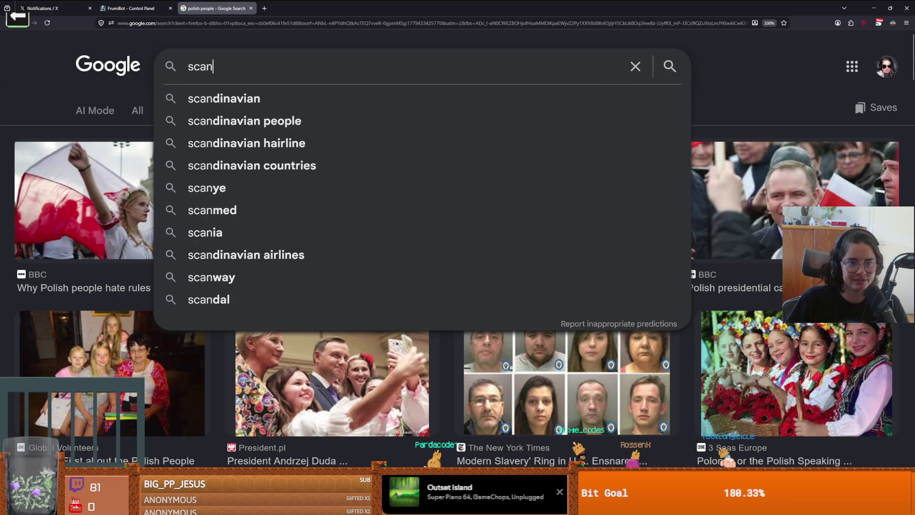
{"action": "type", "text": "dinavian"}
{"action": "key", "text": "Return"}
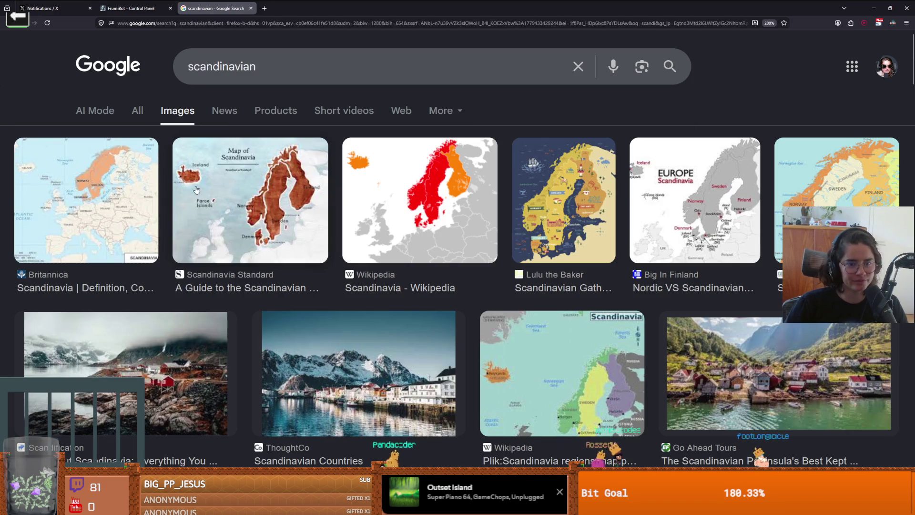
{"action": "left_click", "coordinate": [271, 73]}
{"action": "type", "text": "people"}
{"action": "key", "text": "Return"}
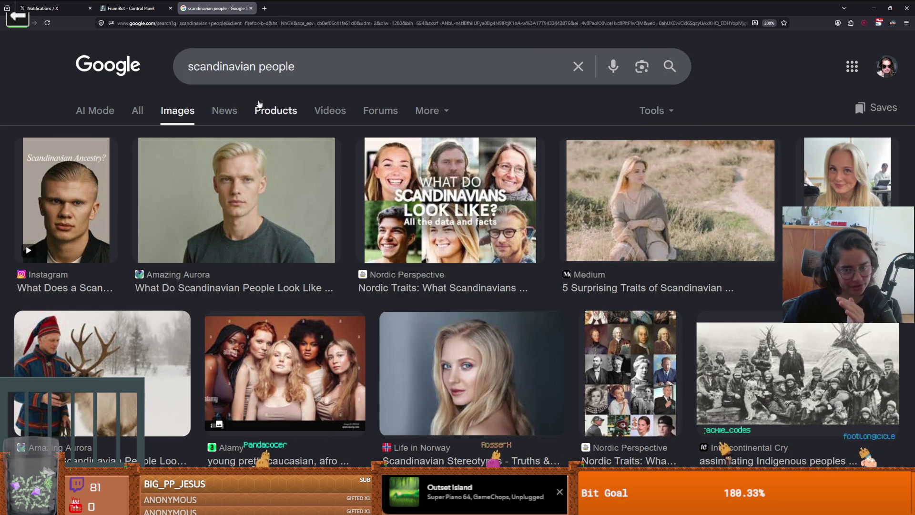
{"action": "scroll", "coordinate": [401, 265], "scroll_direction": "down", "scroll_amount": 2}
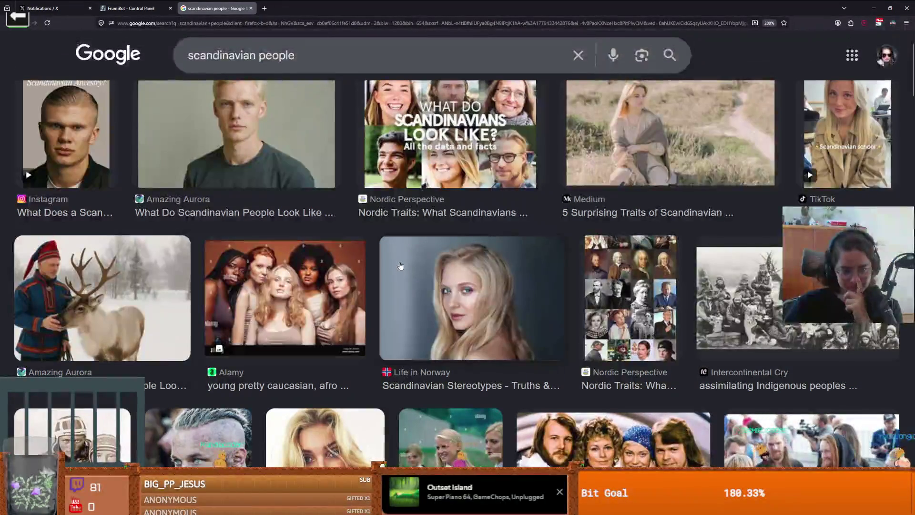
{"action": "scroll", "coordinate": [400, 266], "scroll_direction": "up", "scroll_amount": 2}
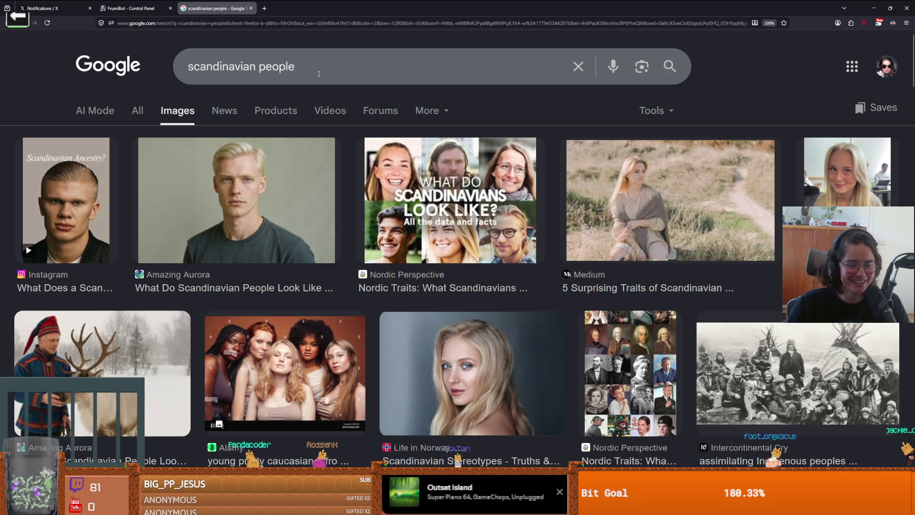
Step: Run an image search for 'albanian people' and scroll the results
{"action": "left_click_drag", "start_coordinate": [298, 69], "coordinate": [170, 57]}
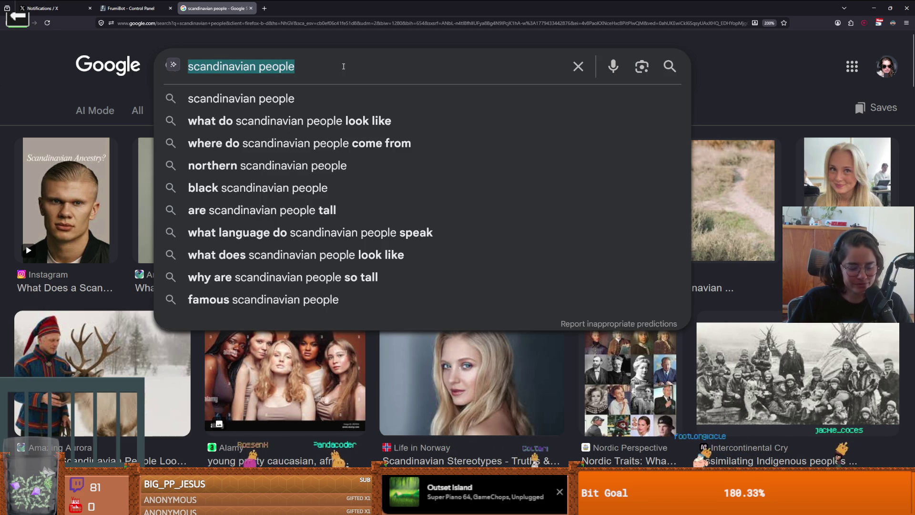
{"action": "type", "text": "albanian people"}
{"action": "key", "text": "Return"}
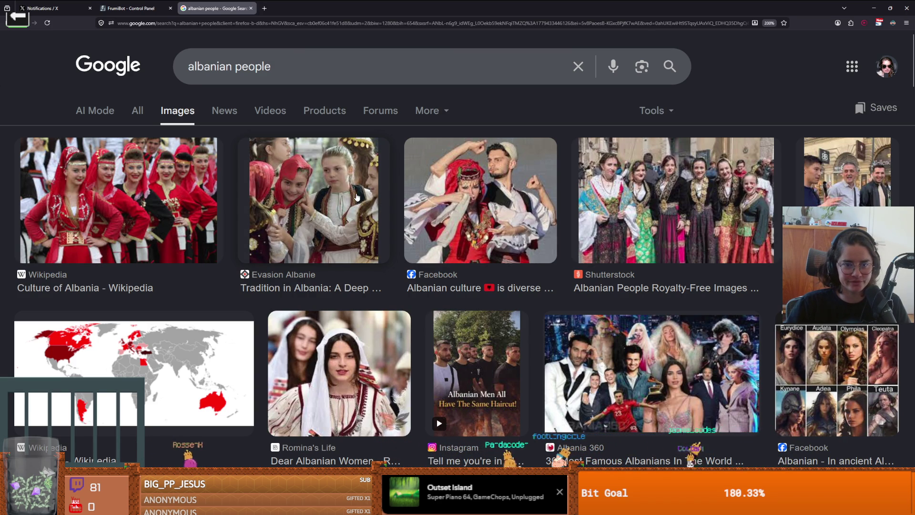
{"action": "scroll", "coordinate": [354, 197], "scroll_direction": "down", "scroll_amount": 3}
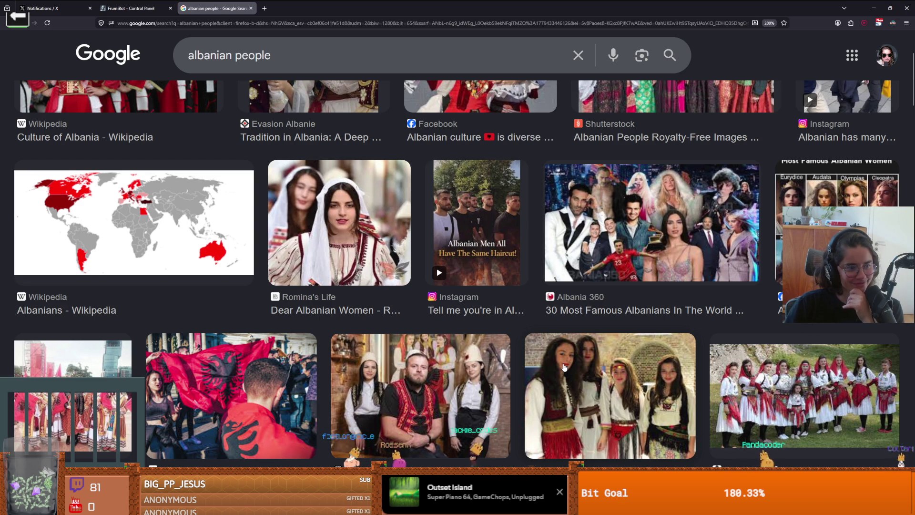
Step: Search images for 'scottish people', skim them, and return to Godot
{"action": "left_click", "coordinate": [337, 52]}
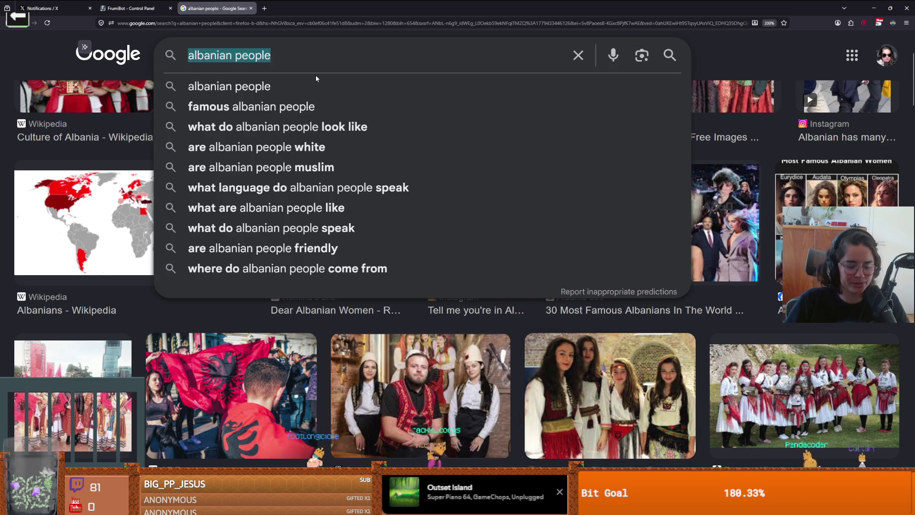
{"action": "type", "text": "scottish"}
{"action": "key", "text": "Down"}
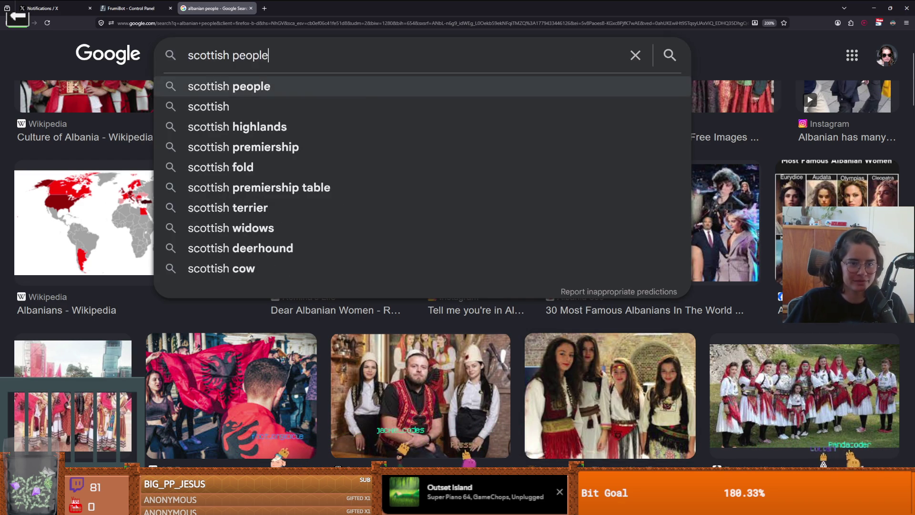
{"action": "key", "text": "Return"}
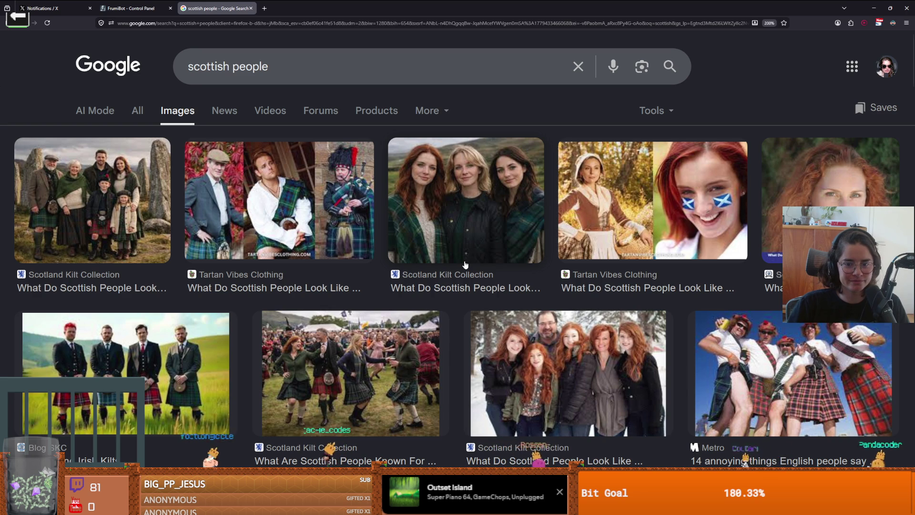
{"action": "scroll", "coordinate": [465, 264], "scroll_direction": "down", "scroll_amount": 5}
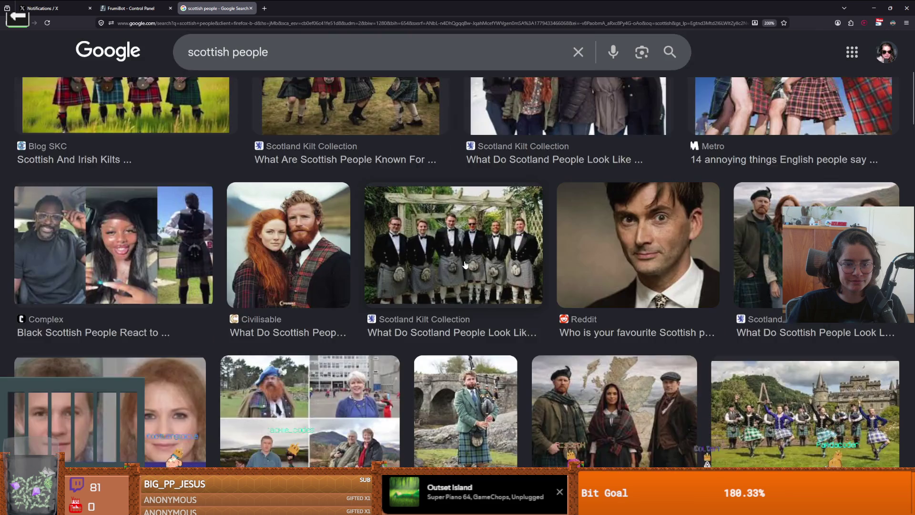
{"action": "scroll", "coordinate": [465, 264], "scroll_direction": "up", "scroll_amount": 1}
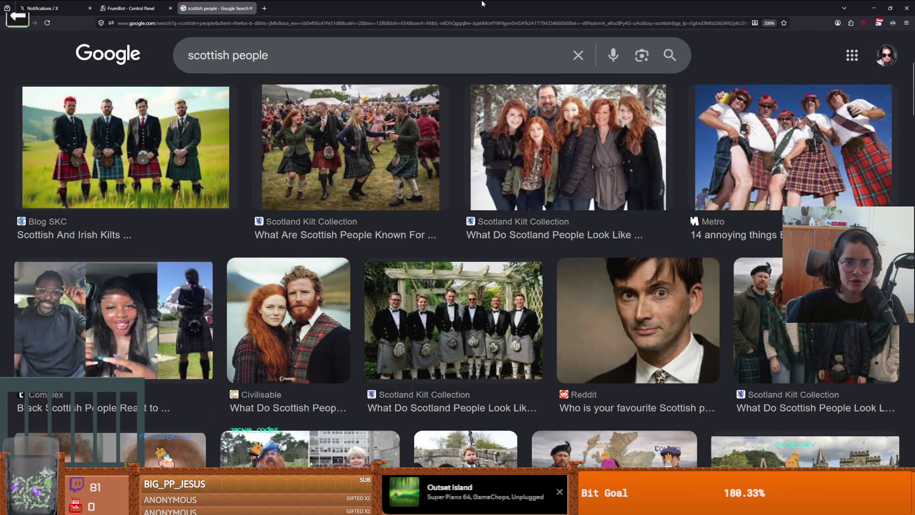
{"action": "key", "text": "alt+Tab"}
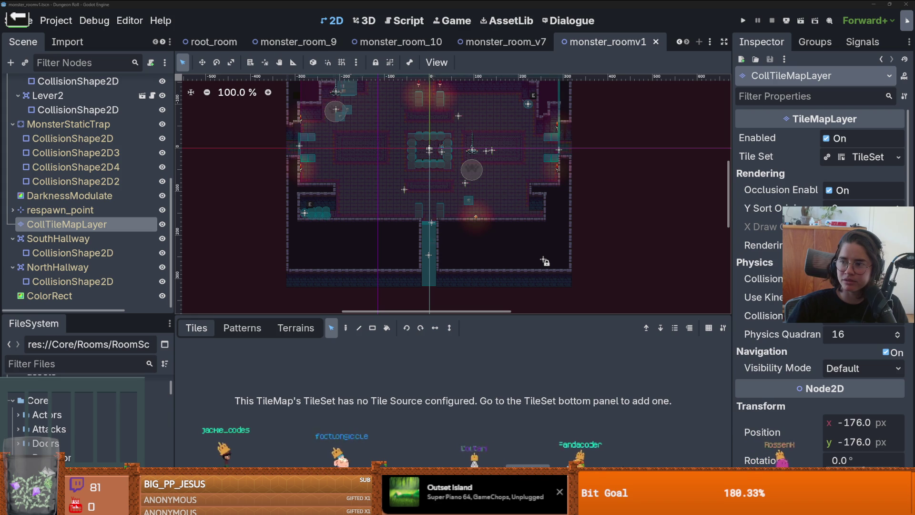
Step: Show all results for the red-hair query and highlight the 10% to 13% figure
{"action": "key", "text": "alt+Tab"}
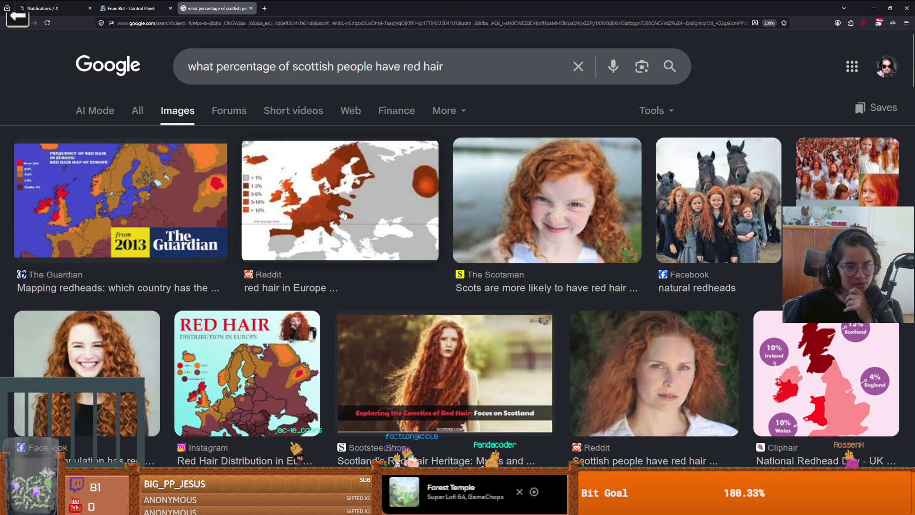
{"action": "left_click", "coordinate": [137, 110]}
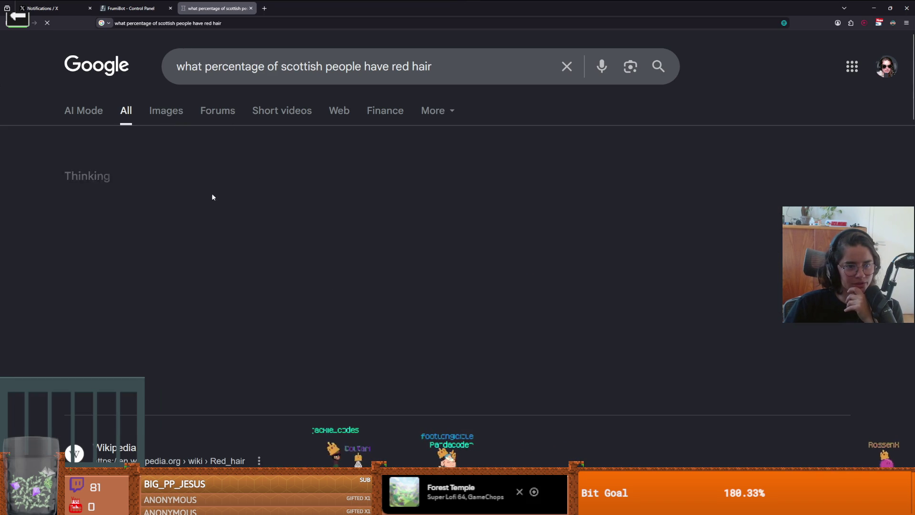
{"action": "left_click_drag", "start_coordinate": [143, 184], "coordinate": [224, 184]}
{"action": "left_click", "coordinate": [224, 184]}
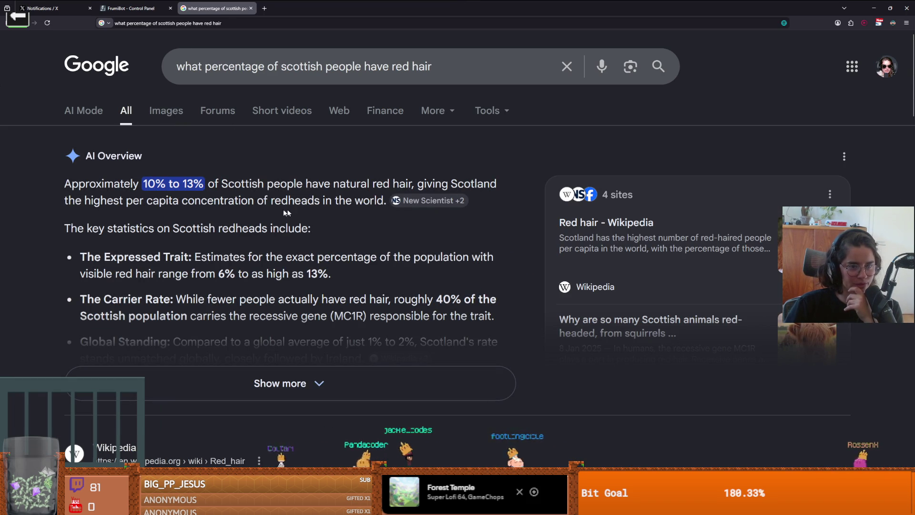
{"action": "left_click_drag", "start_coordinate": [132, 201], "coordinate": [345, 201]}
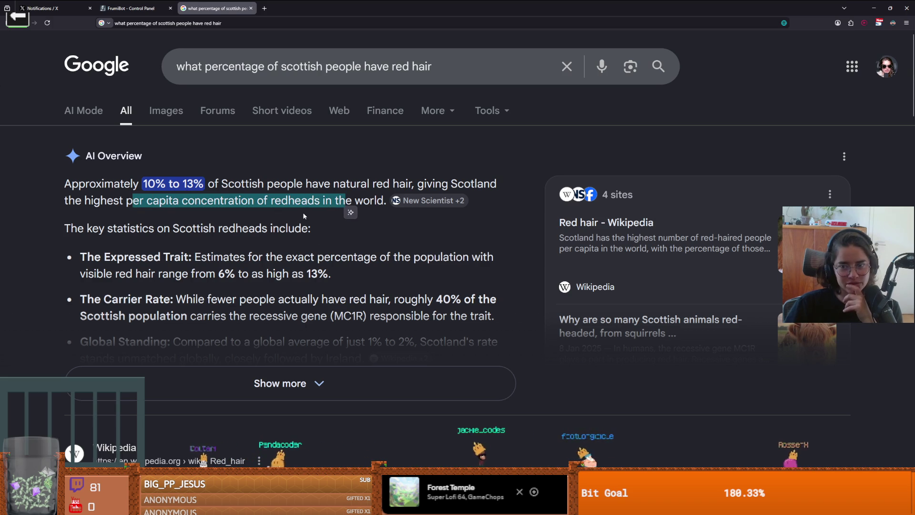
{"action": "left_click", "coordinate": [205, 184]}
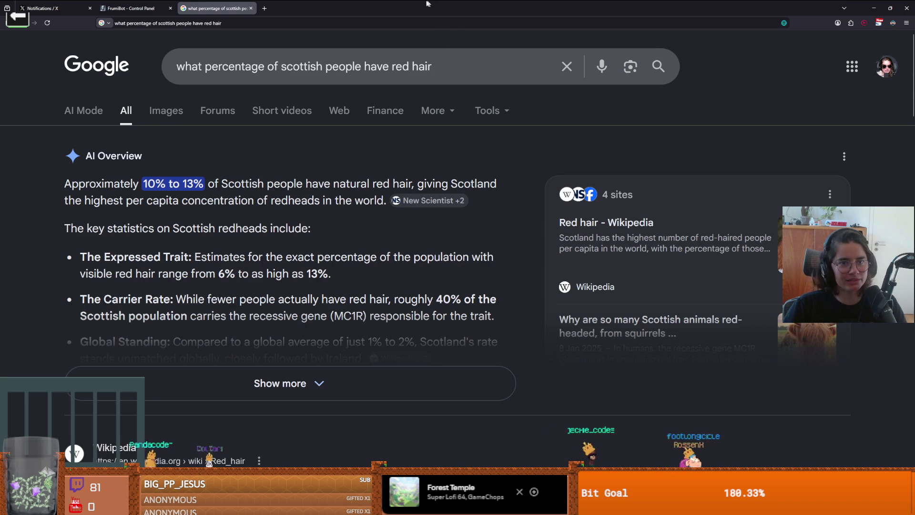
Step: Zoom the Godot room viewport, then return to the 'polish people blue eyes' results
{"action": "key", "text": "alt+Tab"}
{"action": "scroll", "coordinate": [396, 202], "scroll_direction": "up", "scroll_amount": 2}
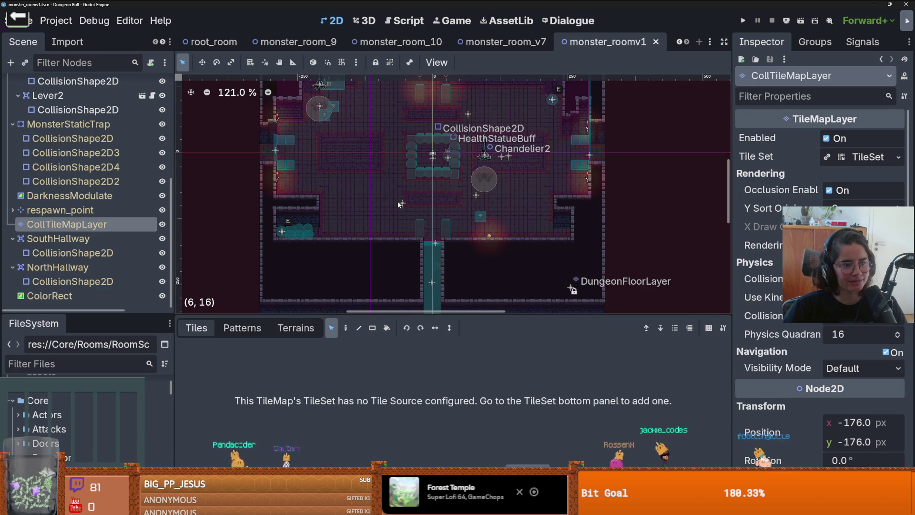
{"action": "scroll", "coordinate": [398, 202], "scroll_direction": "up", "scroll_amount": 2}
{"action": "scroll", "coordinate": [398, 202], "scroll_direction": "up", "scroll_amount": 2}
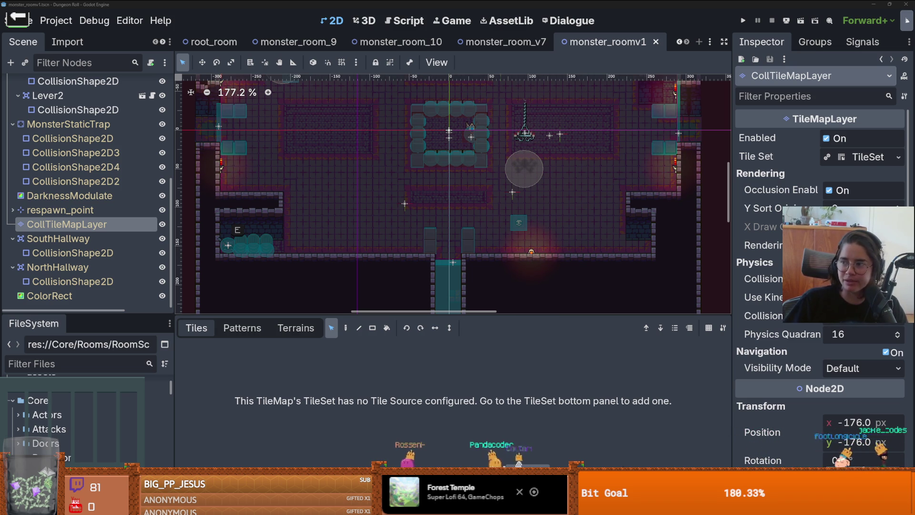
{"action": "key", "text": "alt+Tab"}
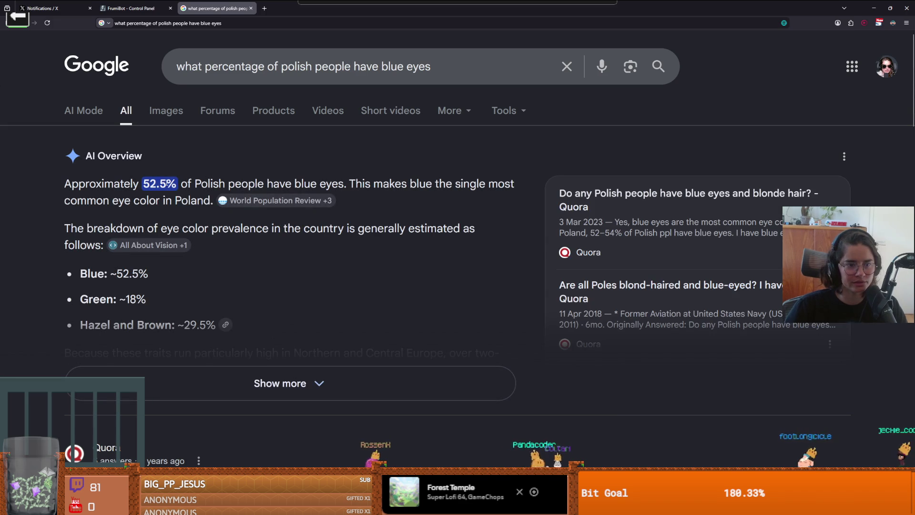
Step: Change the blue-eyes query to Finnish and highlight the 80% to 89% answer
{"action": "left_click", "coordinate": [181, 185]}
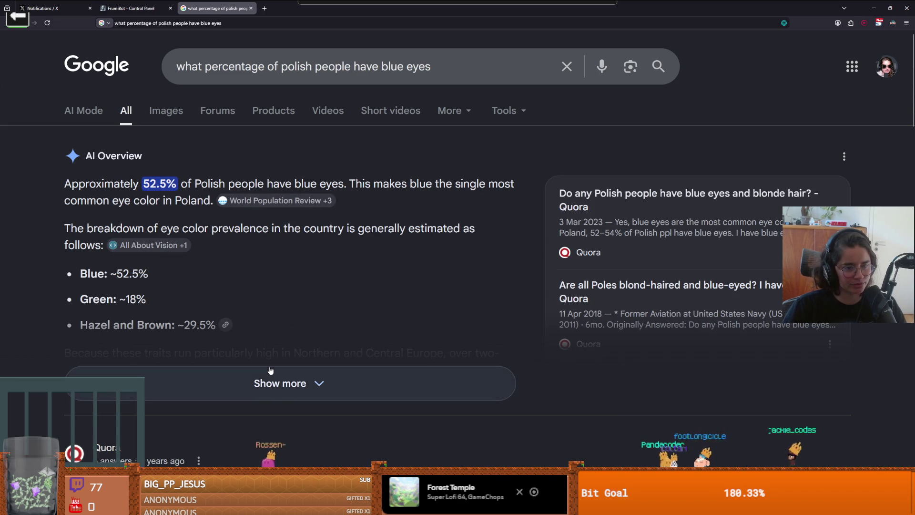
{"action": "double_click", "coordinate": [300, 69]}
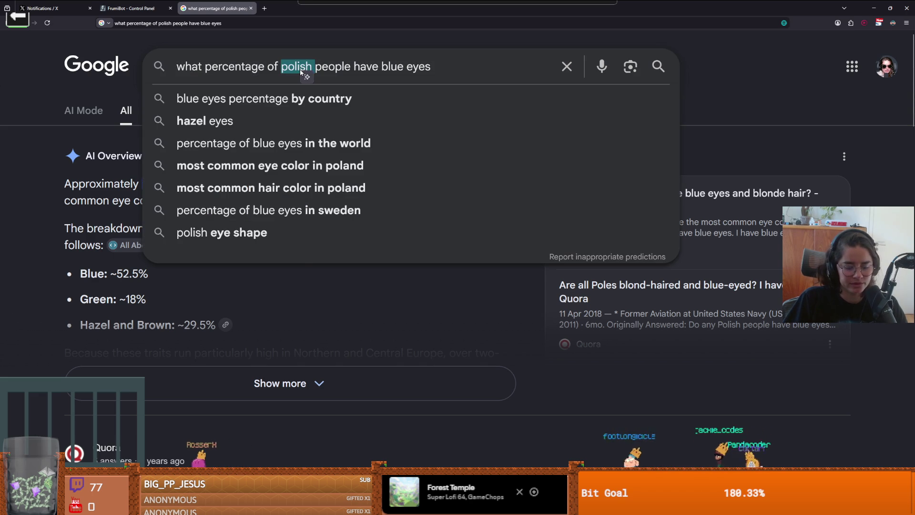
{"action": "type", "text": "finish"}
{"action": "key", "text": "Return"}
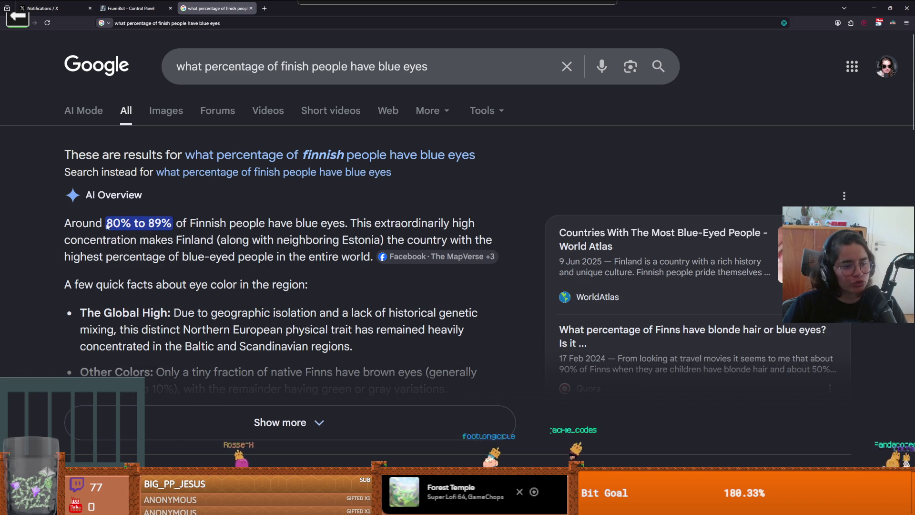
{"action": "left_click_drag", "start_coordinate": [171, 221], "coordinate": [105, 223]}
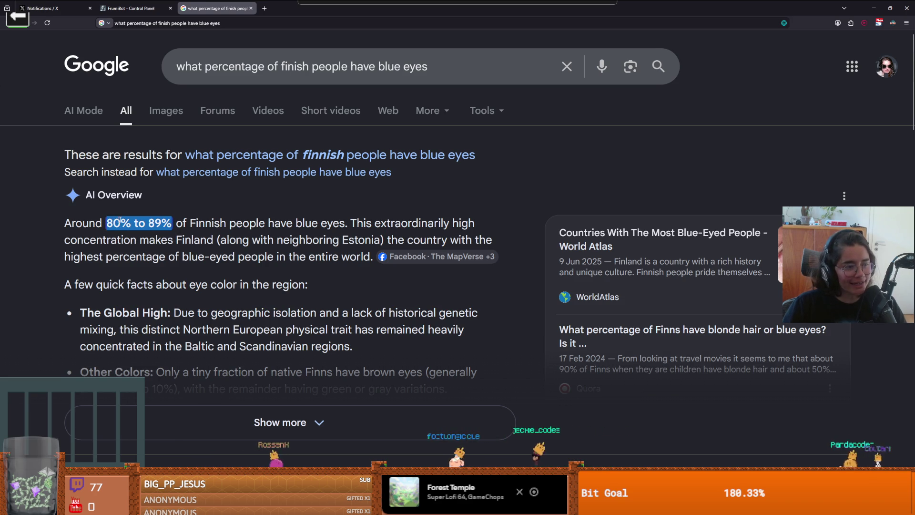
{"action": "left_click", "coordinate": [266, 224]}
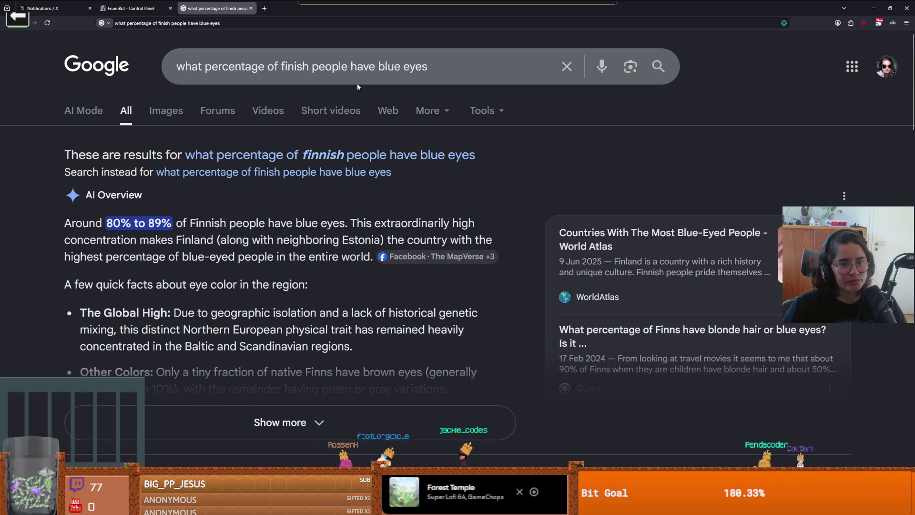
Step: Rerun the blue-eyes query for Swedish and then Norwegian people
{"action": "double_click", "coordinate": [289, 76]}
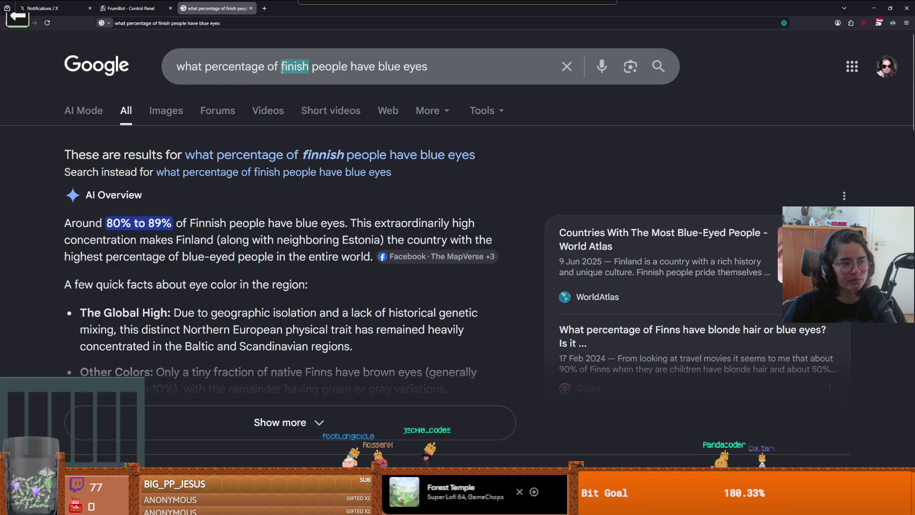
{"action": "type", "text": "swe"}
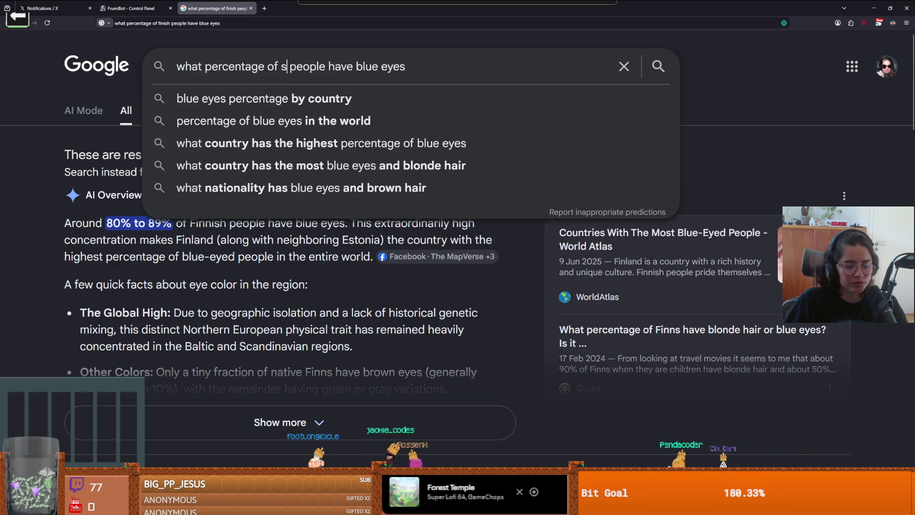
{"action": "type", "text": "dish"}
{"action": "key", "text": "Return"}
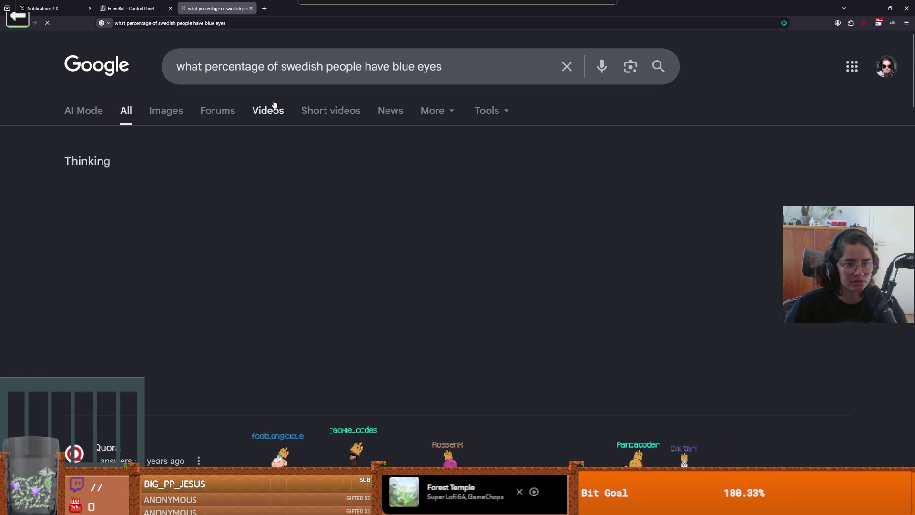
{"action": "double_click", "coordinate": [323, 68]}
{"action": "type", "text": "norwe"}
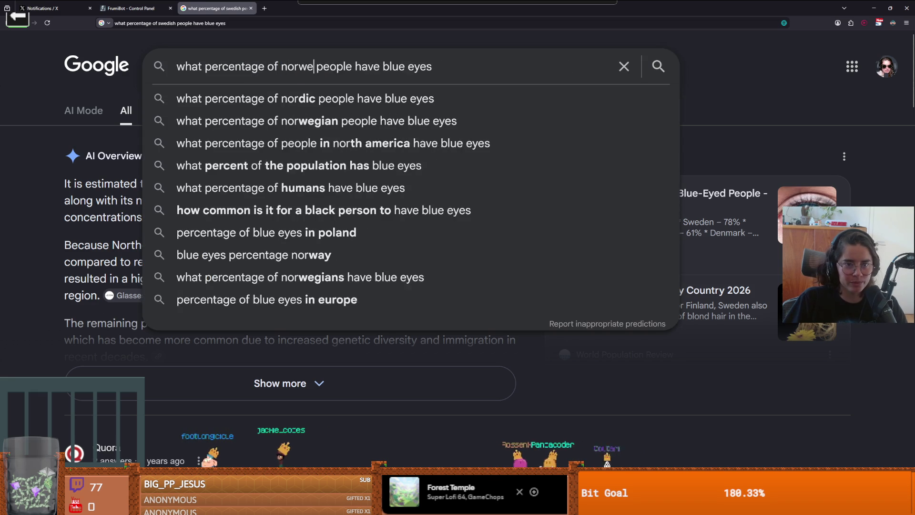
{"action": "type", "text": "gian"}
{"action": "key", "text": "Return"}
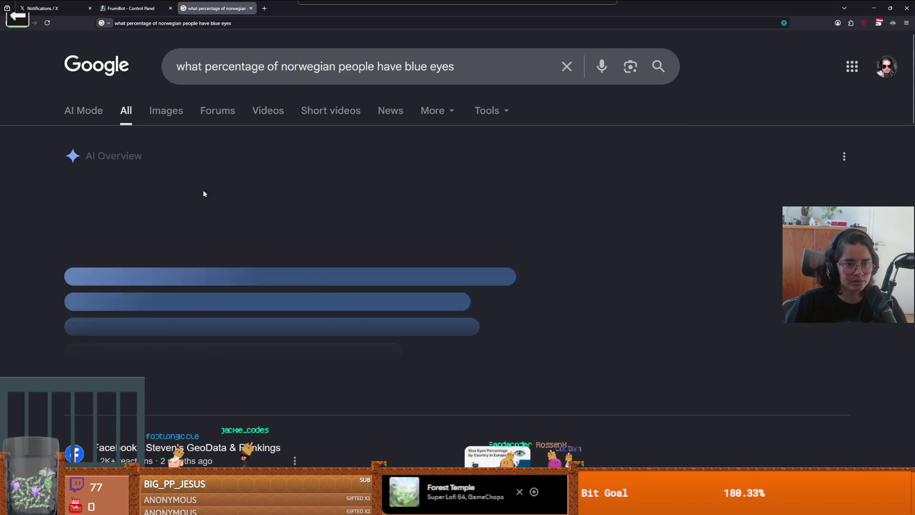
Step: Highlight Estonia in the most-blue-eyes answer, then save monster_roomv1 in Godot
{"action": "key", "text": "alt+Tab"}
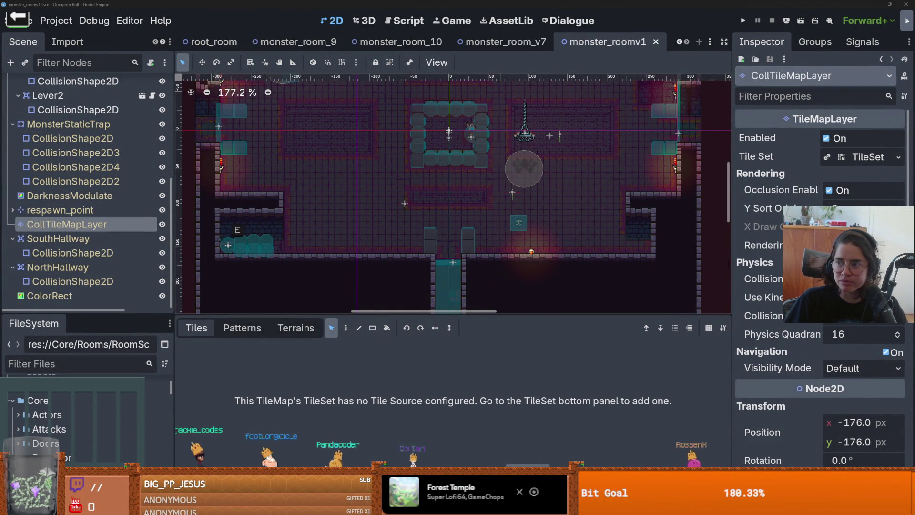
{"action": "key", "text": "alt+Tab"}
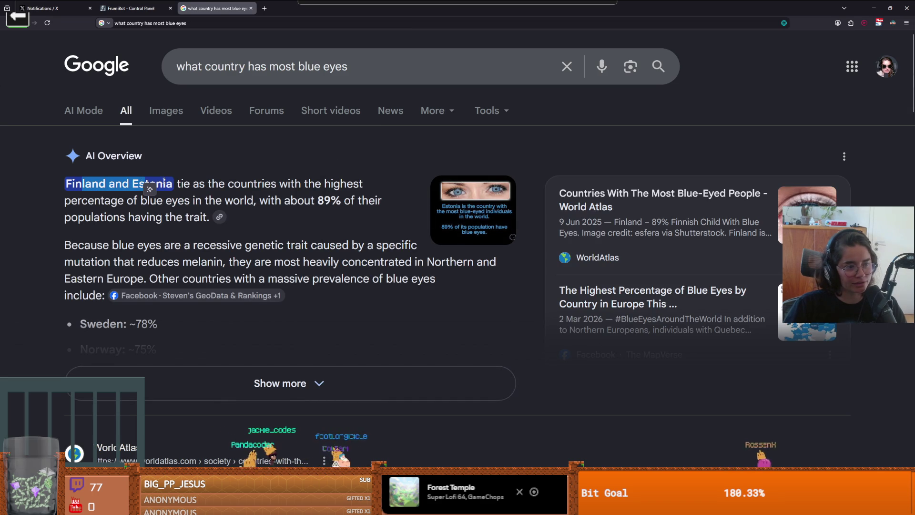
{"action": "double_click", "coordinate": [168, 185]}
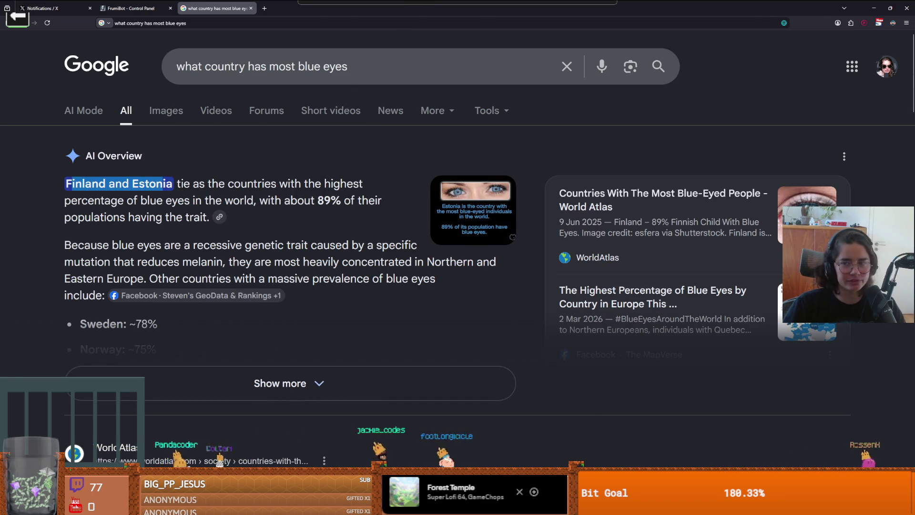
{"action": "key", "text": "alt+Tab"}
{"action": "key", "text": "ctrl+s"}
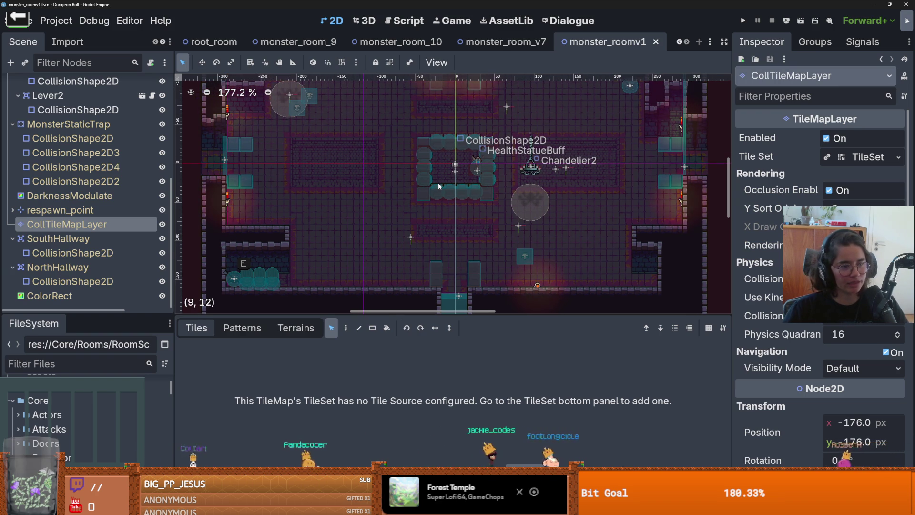
Step: Zoom the monster_roomv1 canvas briefly and save the scene
{"action": "scroll", "coordinate": [438, 186], "scroll_direction": "up", "scroll_amount": 3}
{"action": "scroll", "coordinate": [439, 186], "scroll_direction": "down", "scroll_amount": 4}
{"action": "key", "text": "ctrl+s"}
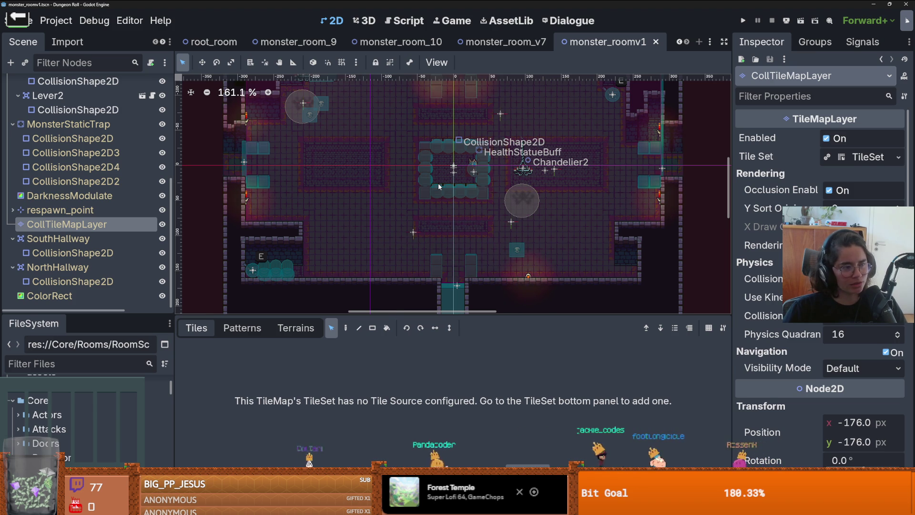
Step: Zoom around the room layout and south hallway shape, saving the scene again
{"action": "scroll", "coordinate": [439, 185], "scroll_direction": "up", "scroll_amount": 1}
{"action": "scroll", "coordinate": [438, 186], "scroll_direction": "down", "scroll_amount": 1}
{"action": "scroll", "coordinate": [438, 182], "scroll_direction": "up", "scroll_amount": 2}
{"action": "scroll", "coordinate": [438, 182], "scroll_direction": "down", "scroll_amount": 3}
{"action": "scroll", "coordinate": [500, 167], "scroll_direction": "down", "scroll_amount": 2}
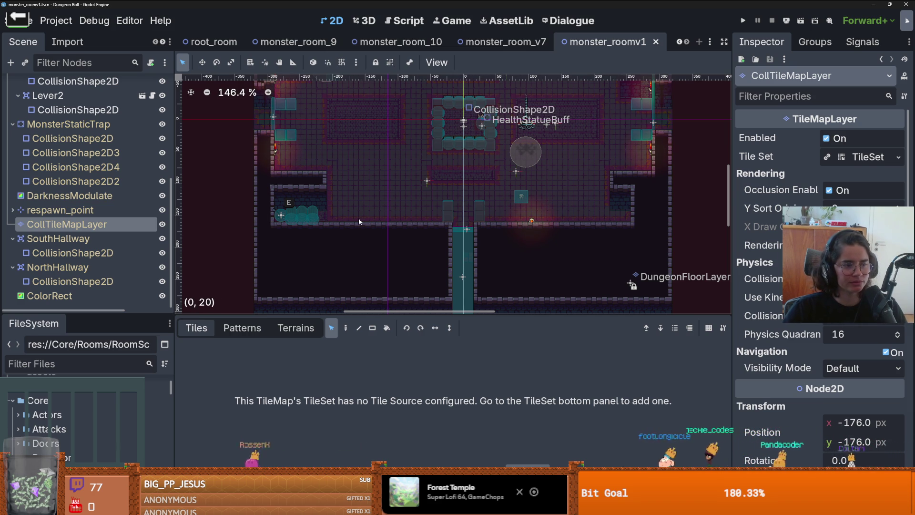
{"action": "scroll", "coordinate": [450, 212], "scroll_direction": "down", "scroll_amount": 1}
{"action": "key", "text": "ctrl+s"}
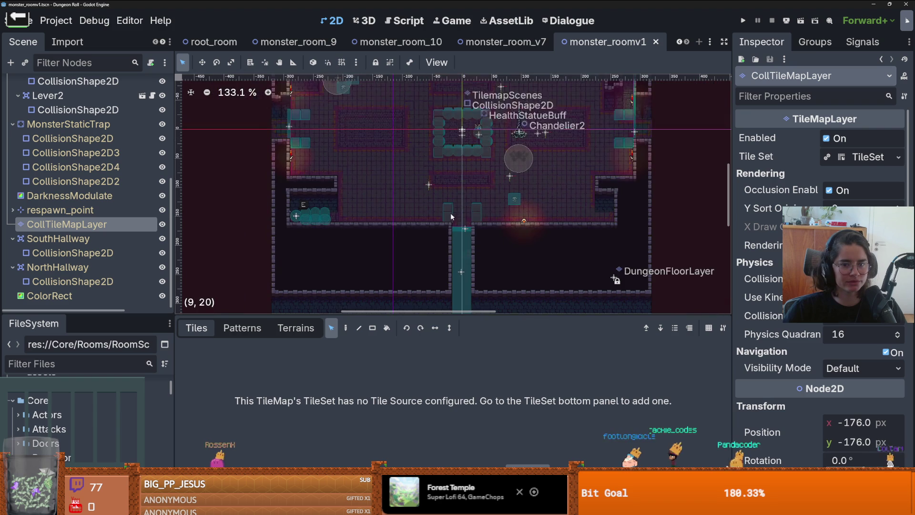
{"action": "scroll", "coordinate": [470, 243], "scroll_direction": "up", "scroll_amount": 2}
{"action": "scroll", "coordinate": [470, 243], "scroll_direction": "down", "scroll_amount": 2}
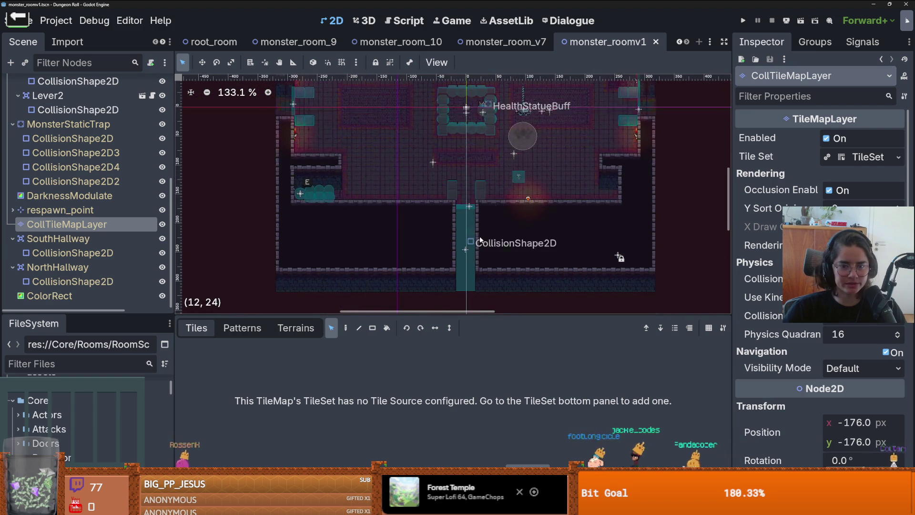
{"action": "scroll", "coordinate": [481, 253], "scroll_direction": "up", "scroll_amount": 5}
{"action": "scroll", "coordinate": [109, 120], "scroll_direction": "up", "scroll_amount": 5}
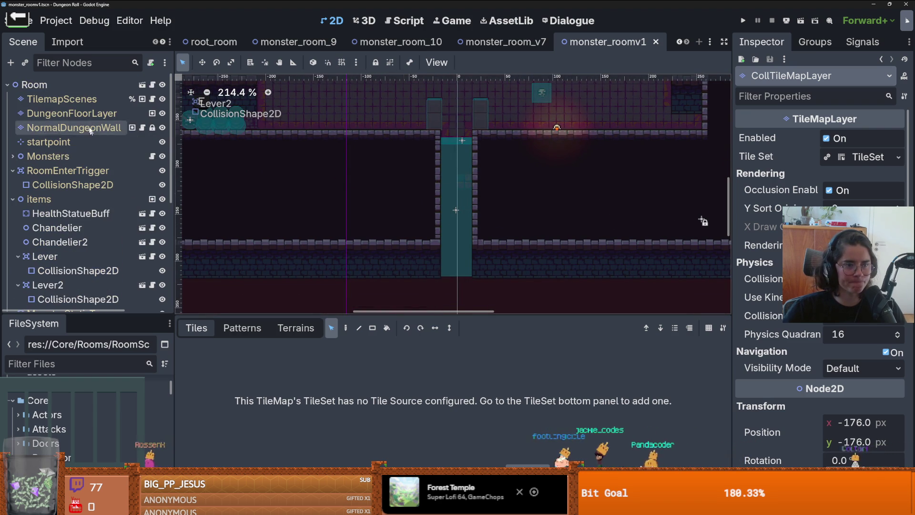
Step: Paint the tiled_floor_1 terrain onto the corridor tiles of DungeonFloorLayer
{"action": "left_click", "coordinate": [72, 113]}
{"action": "scroll", "coordinate": [438, 233], "scroll_direction": "down", "scroll_amount": 2}
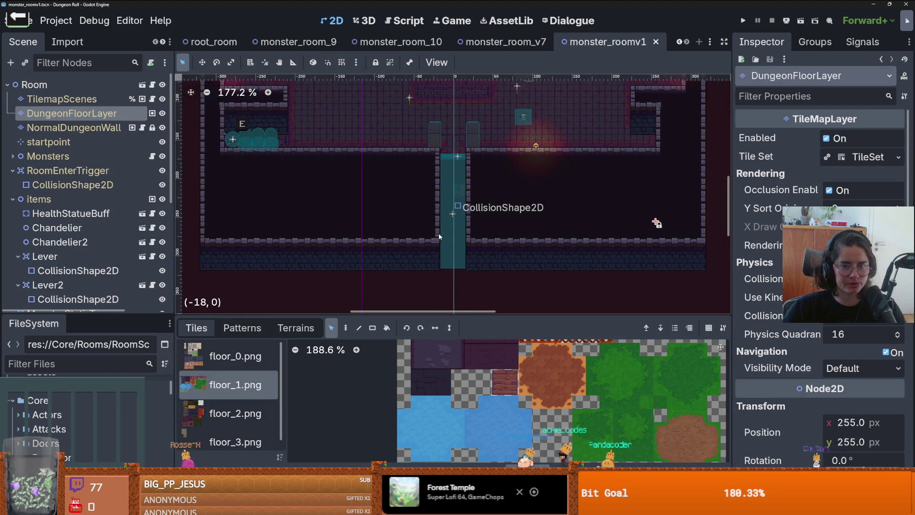
{"action": "left_click", "coordinate": [295, 328]}
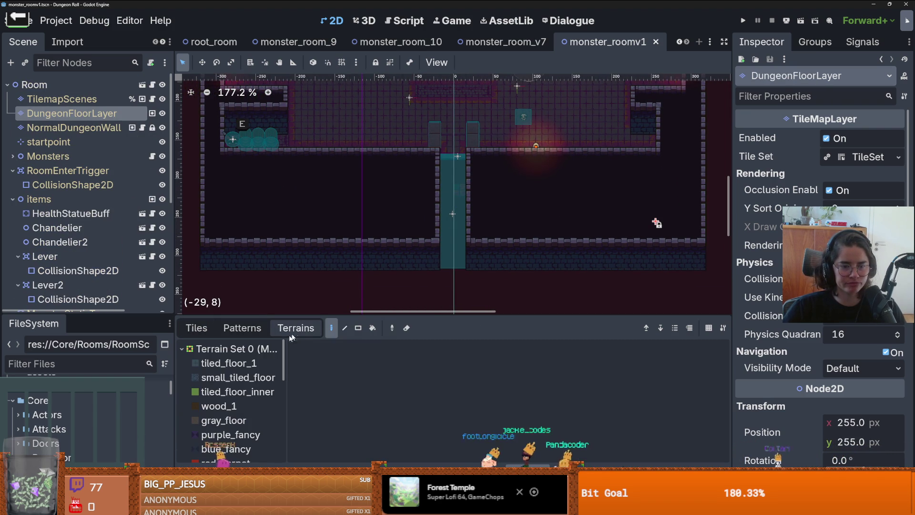
{"action": "left_click", "coordinate": [229, 363]}
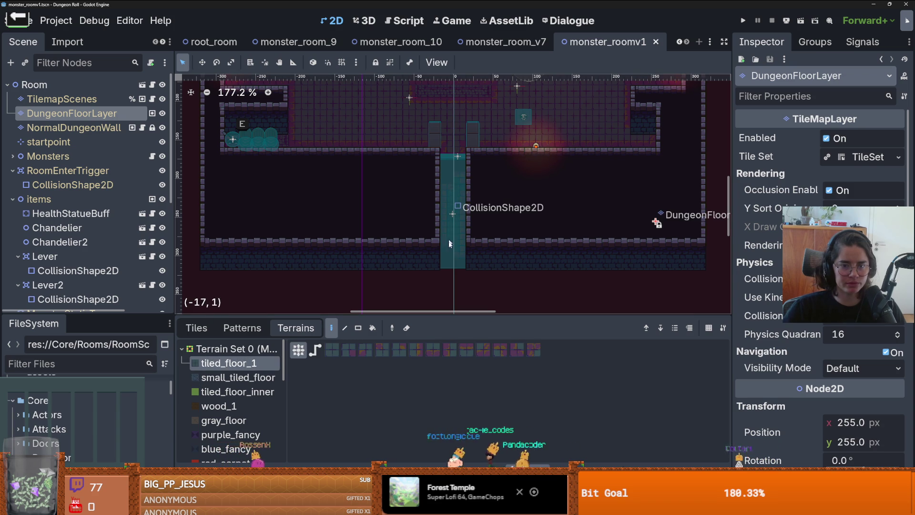
{"action": "left_click", "coordinate": [444, 181]}
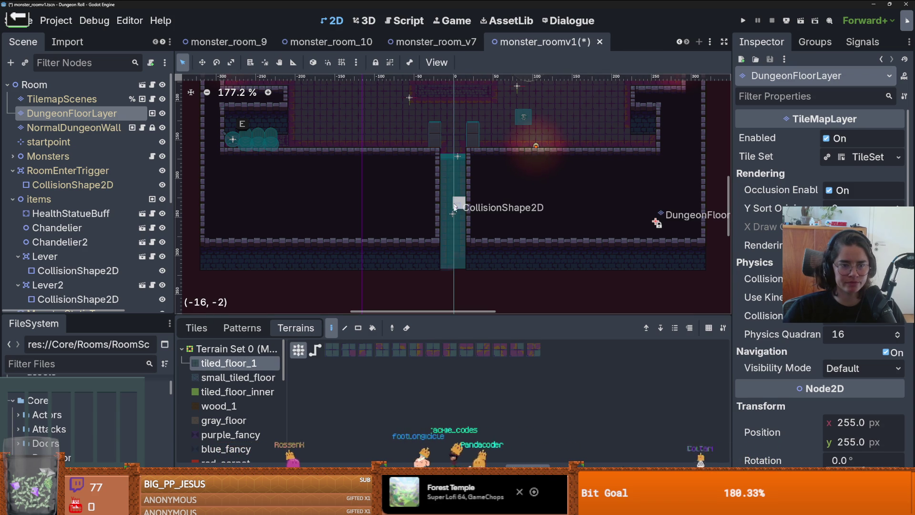
{"action": "scroll", "coordinate": [451, 224], "scroll_direction": "up", "scroll_amount": 3}
{"action": "scroll", "coordinate": [450, 224], "scroll_direction": "down", "scroll_amount": 1}
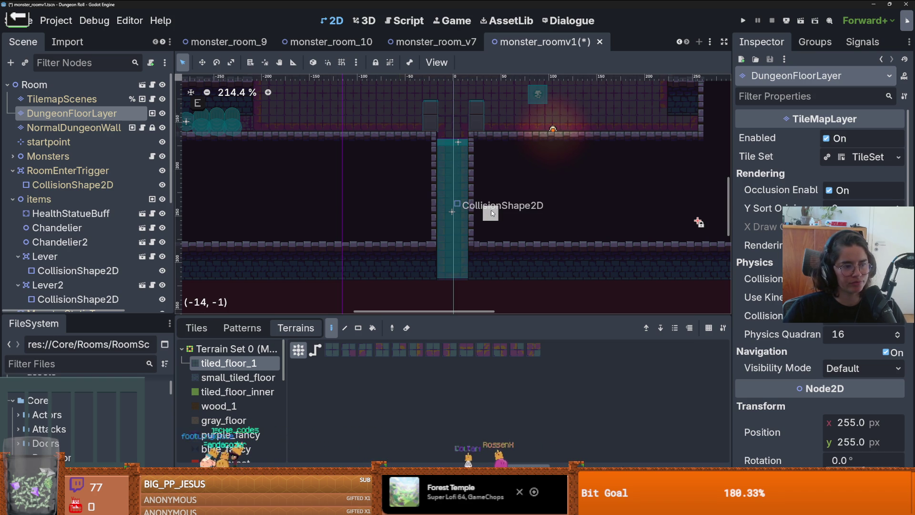
{"action": "scroll", "coordinate": [446, 207], "scroll_direction": "down", "scroll_amount": 1}
{"action": "scroll", "coordinate": [446, 209], "scroll_direction": "up", "scroll_amount": 3}
Step: Save the monster_roomv1 scene and switch over to the root_room scene
{"action": "key", "text": "ctrl+s"}
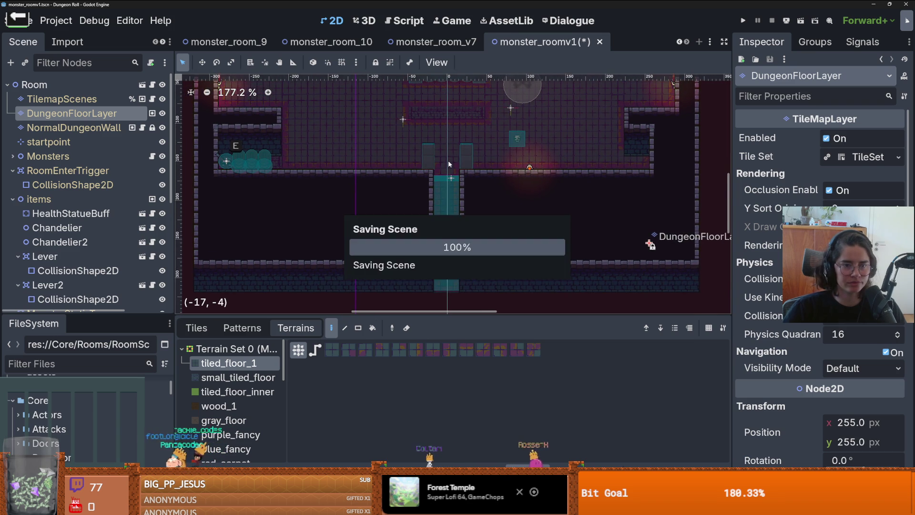
{"action": "scroll", "coordinate": [446, 206], "scroll_direction": "up", "scroll_amount": 1}
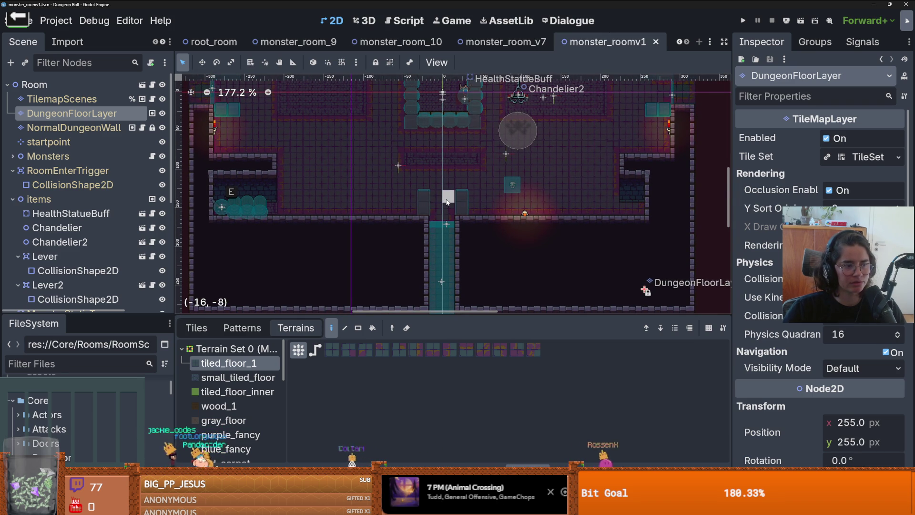
{"action": "scroll", "coordinate": [452, 210], "scroll_direction": "up", "scroll_amount": 3}
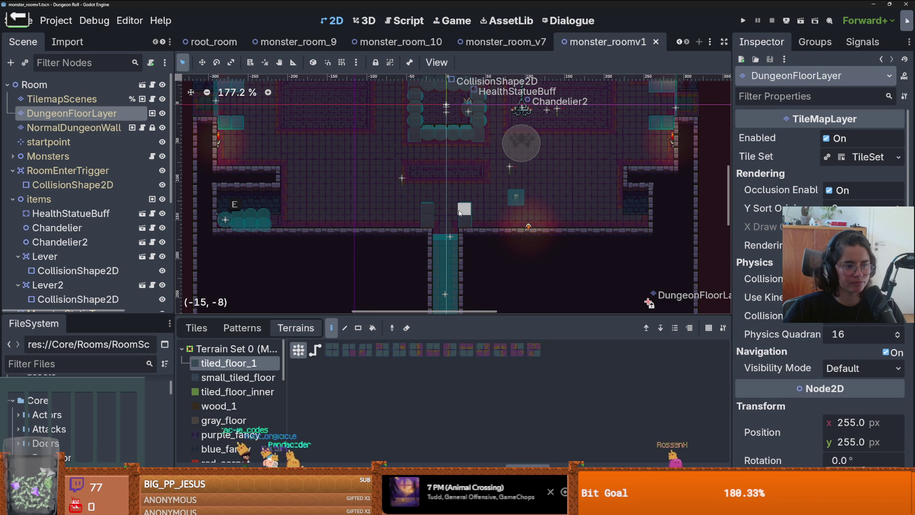
{"action": "key", "text": "ctrl+s"}
{"action": "scroll", "coordinate": [458, 210], "scroll_direction": "down", "scroll_amount": 1}
{"action": "scroll", "coordinate": [473, 180], "scroll_direction": "down", "scroll_amount": 3}
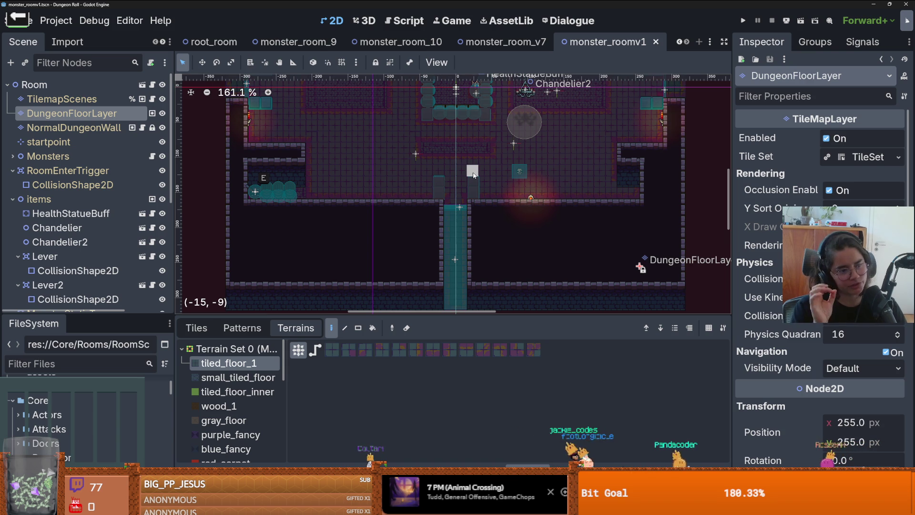
{"action": "scroll", "coordinate": [473, 174], "scroll_direction": "down", "scroll_amount": 2}
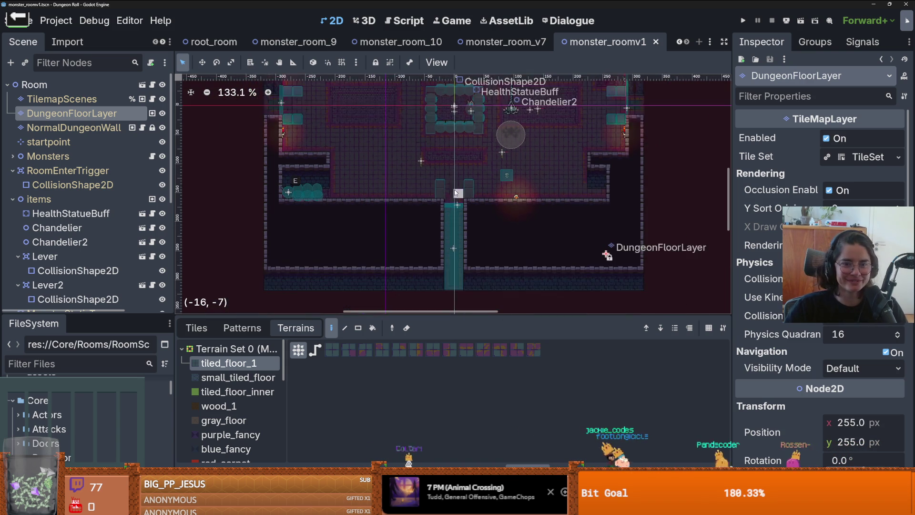
{"action": "scroll", "coordinate": [627, 212], "scroll_direction": "up", "scroll_amount": 4}
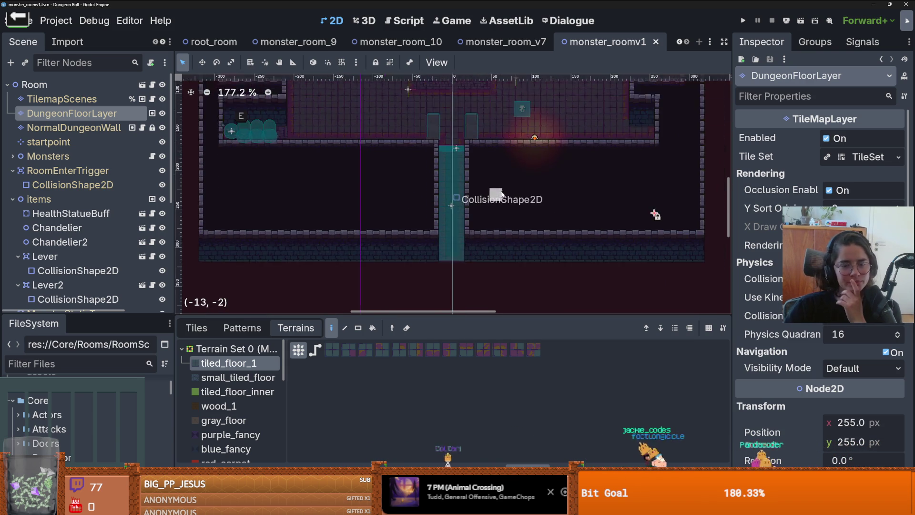
{"action": "left_click", "coordinate": [209, 42]}
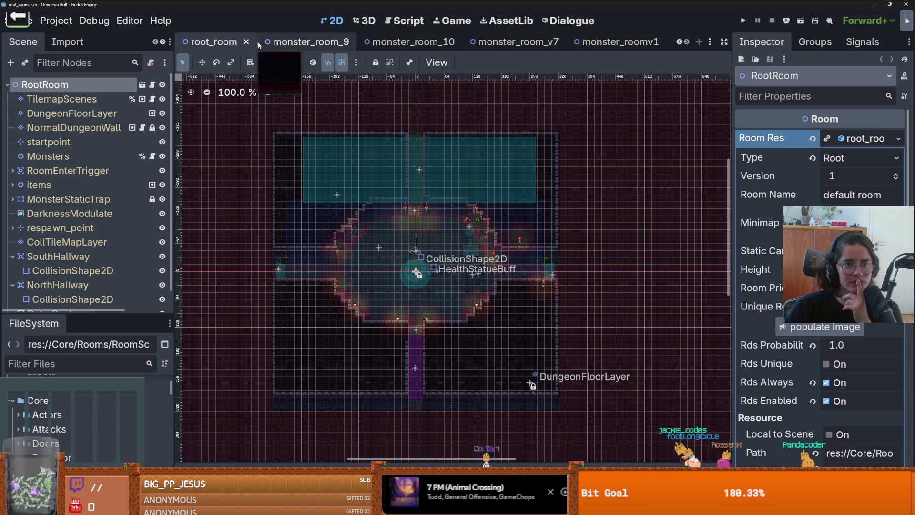
Step: Bring up the Dungeon scene and open CameraNode's camera_node.gd script
{"action": "left_click", "coordinate": [678, 42]}
{"action": "left_click", "coordinate": [679, 42]}
{"action": "left_click", "coordinate": [209, 42]}
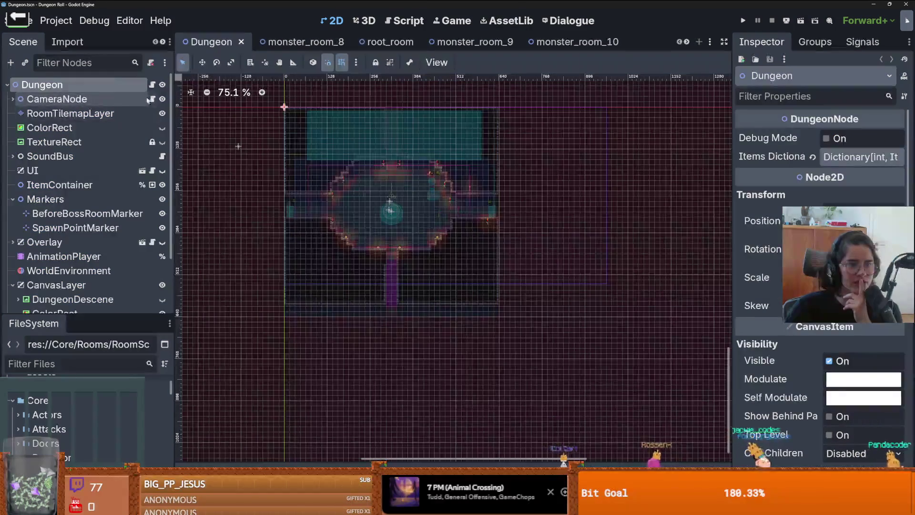
{"action": "left_click", "coordinate": [151, 98]}
{"action": "scroll", "coordinate": [380, 183], "scroll_direction": "down", "scroll_amount": 2}
{"action": "scroll", "coordinate": [362, 205], "scroll_direction": "up", "scroll_amount": 12}
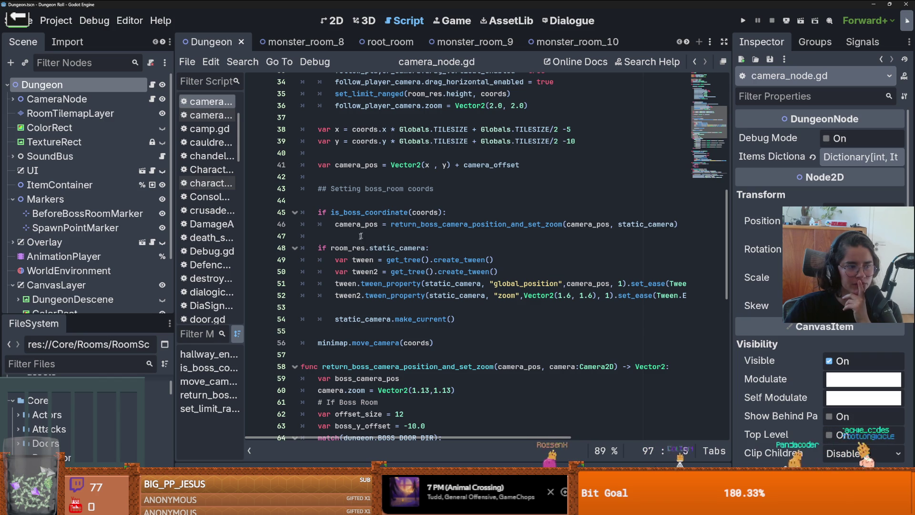
{"action": "scroll", "coordinate": [333, 238], "scroll_direction": "up", "scroll_amount": 10}
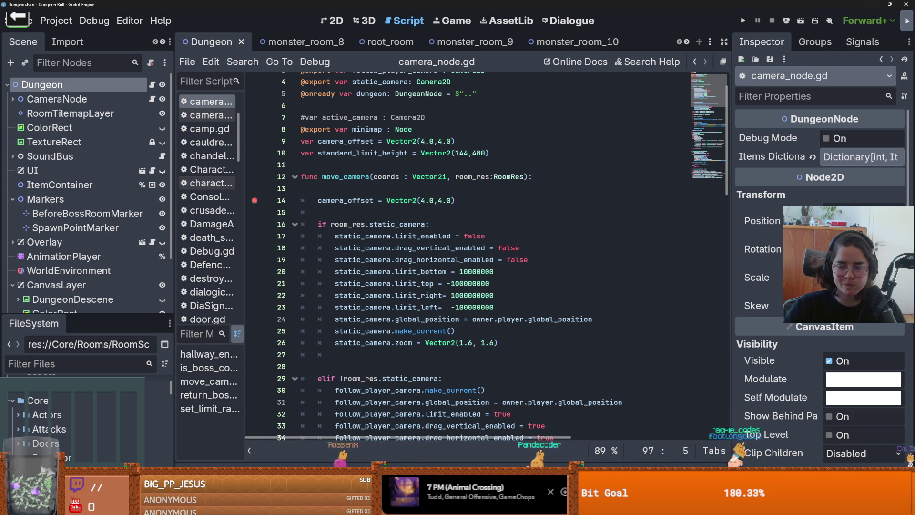
{"action": "mouse_move", "coordinate": [765, 508]}
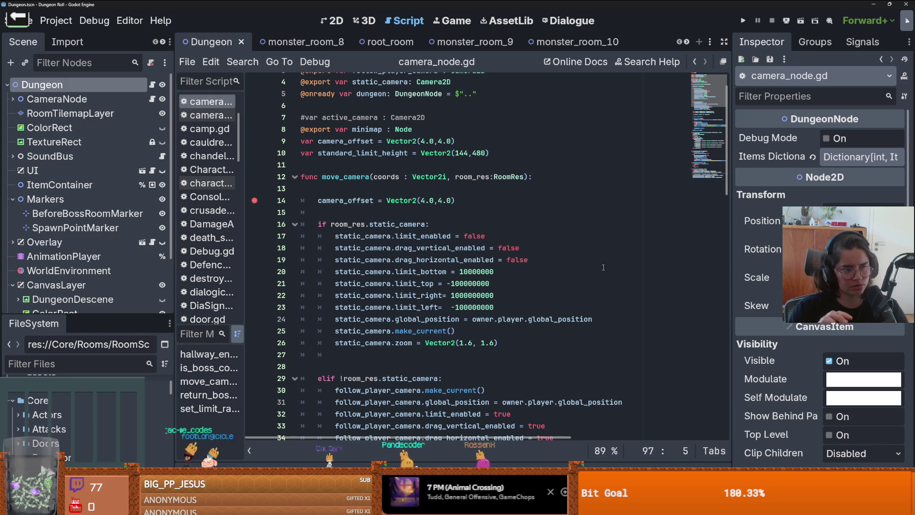
{"action": "left_click", "coordinate": [399, 310]}
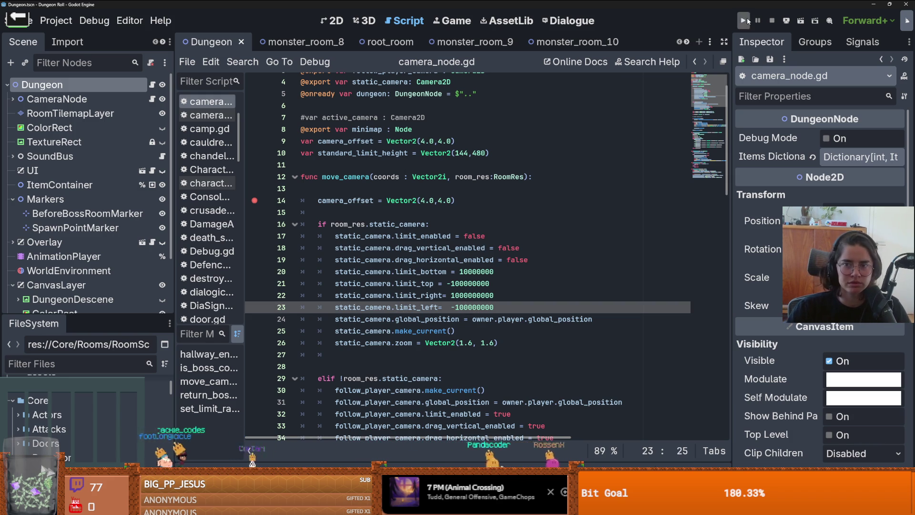
Step: Run the project, continue past the breakpoint, choose a room at the door and walk north
{"action": "left_click", "coordinate": [744, 20]}
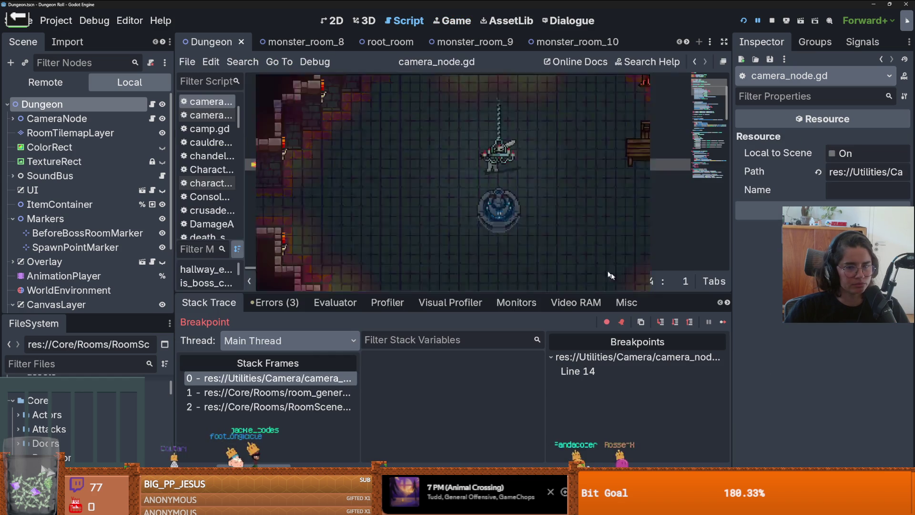
{"action": "left_click", "coordinate": [723, 321]}
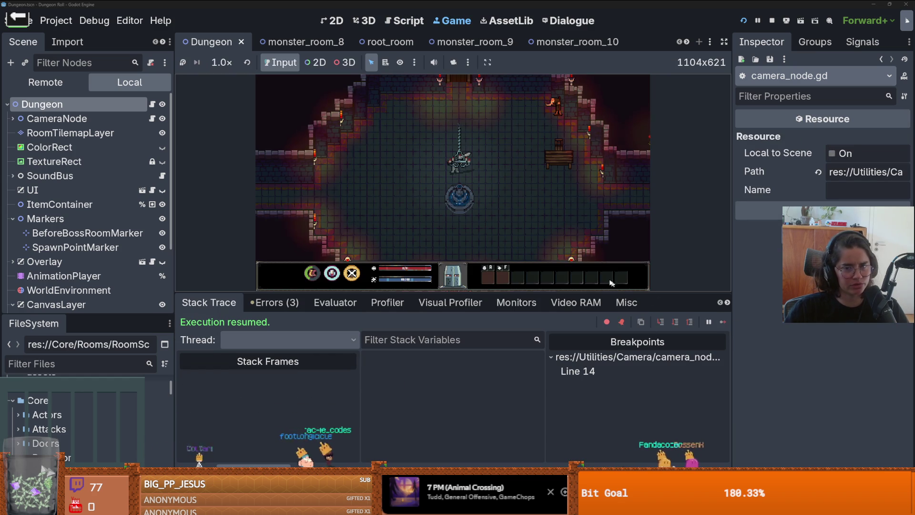
{"action": "key", "text": "e"}
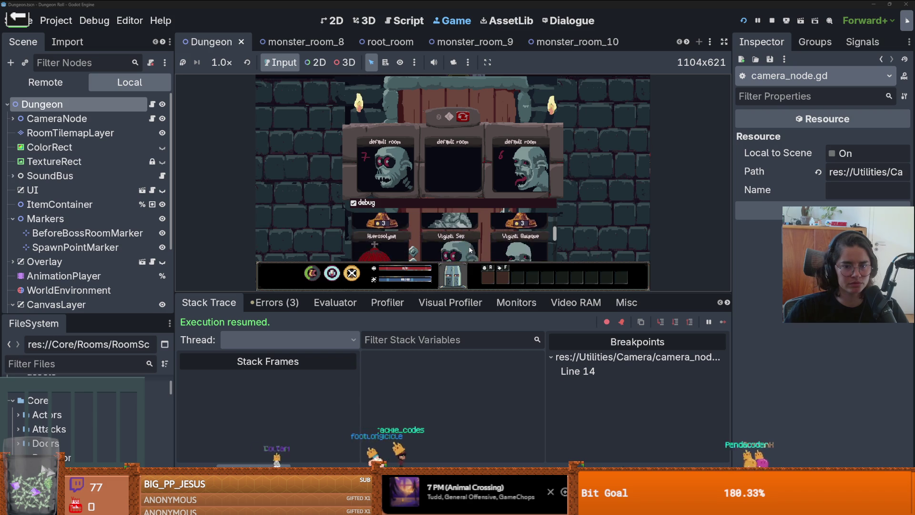
{"action": "left_click", "coordinate": [463, 234]}
{"action": "key", "text": "w"}
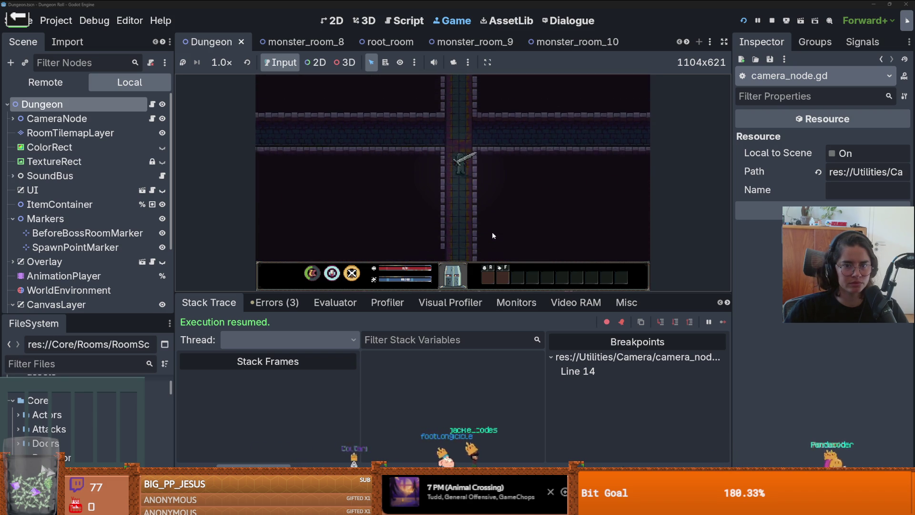
Step: Inspect the room_generation.gd and monsters.gd stack frames, then return to the paused Game view
{"action": "type", "text": "wwwwww"}
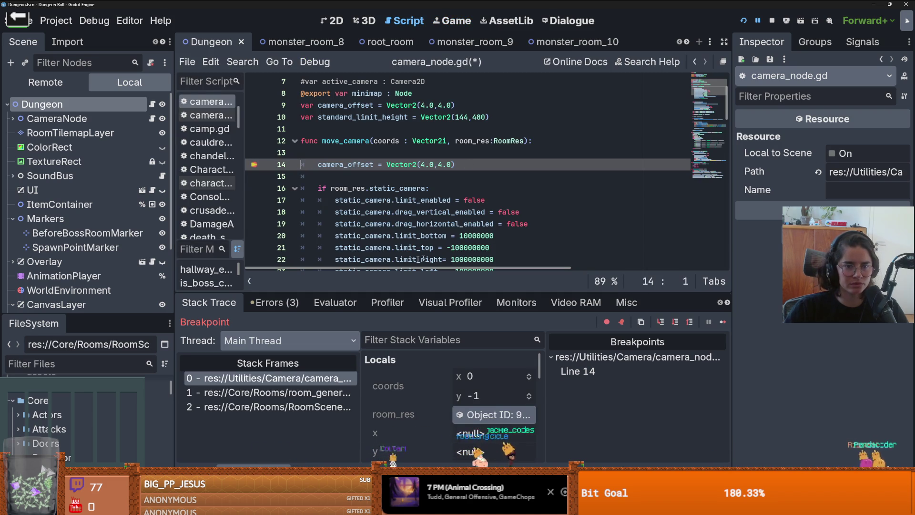
{"action": "left_click", "coordinate": [299, 391]}
{"action": "scroll", "coordinate": [400, 211], "scroll_direction": "down", "scroll_amount": 1}
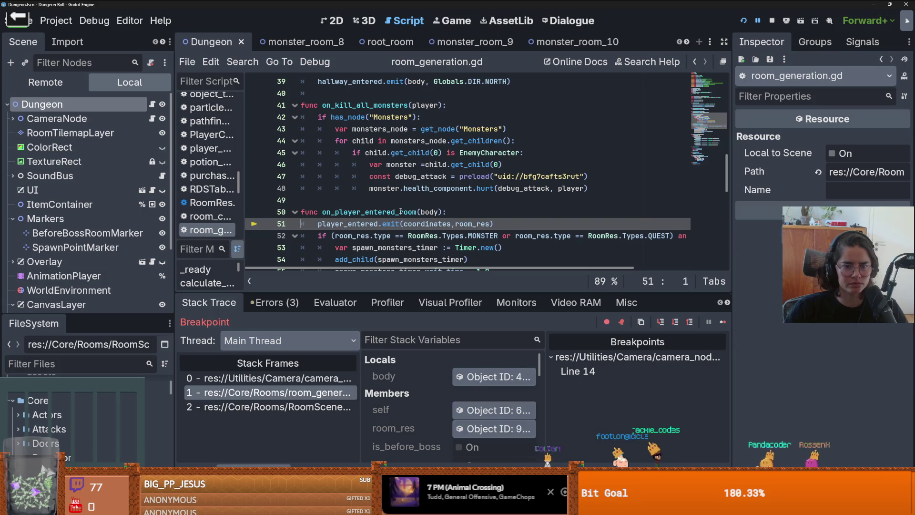
{"action": "left_click", "coordinate": [286, 406]}
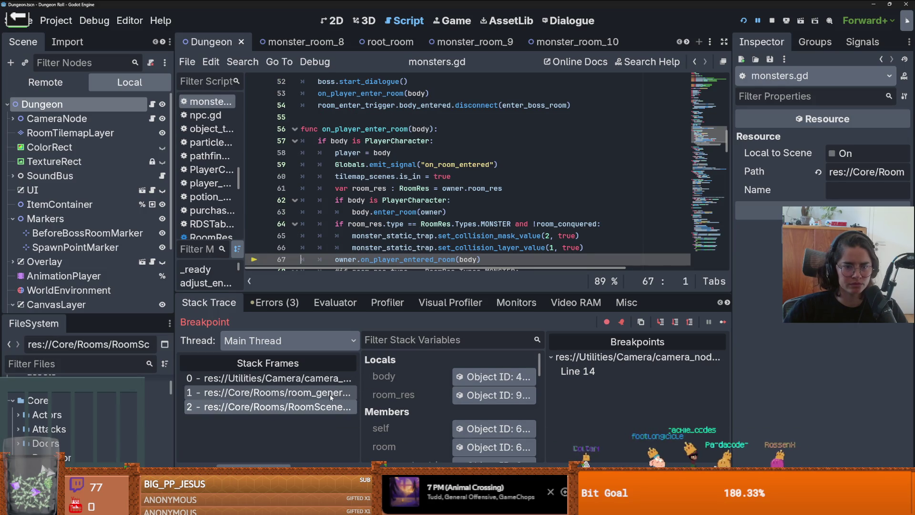
{"action": "left_click", "coordinate": [331, 397]}
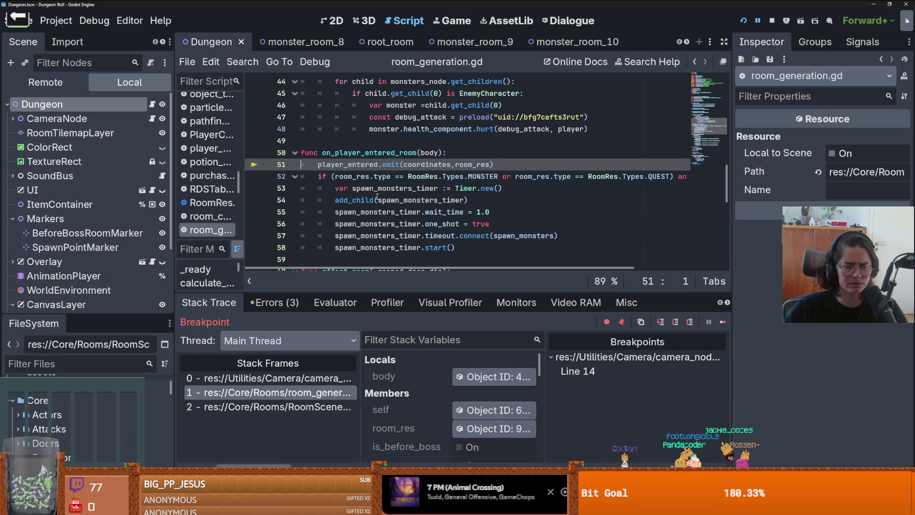
{"action": "mouse_move", "coordinate": [376, 197]}
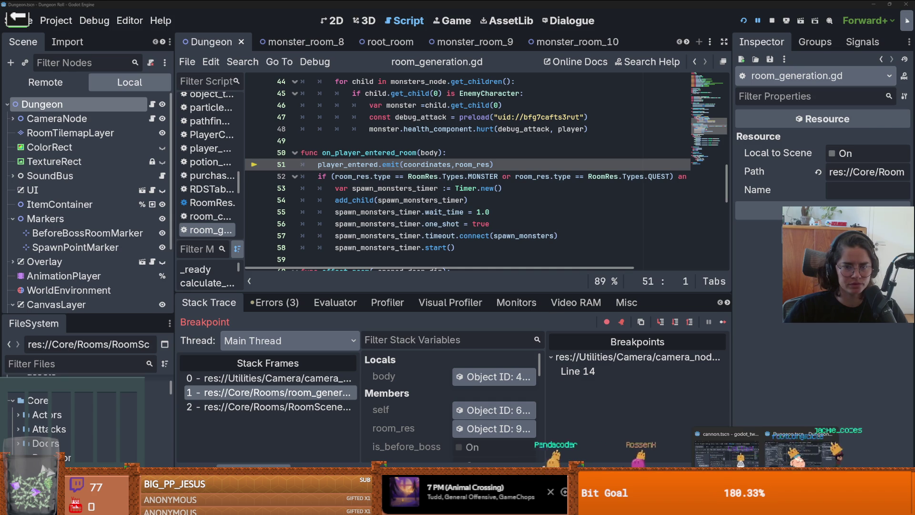
{"action": "left_click", "coordinate": [452, 21]}
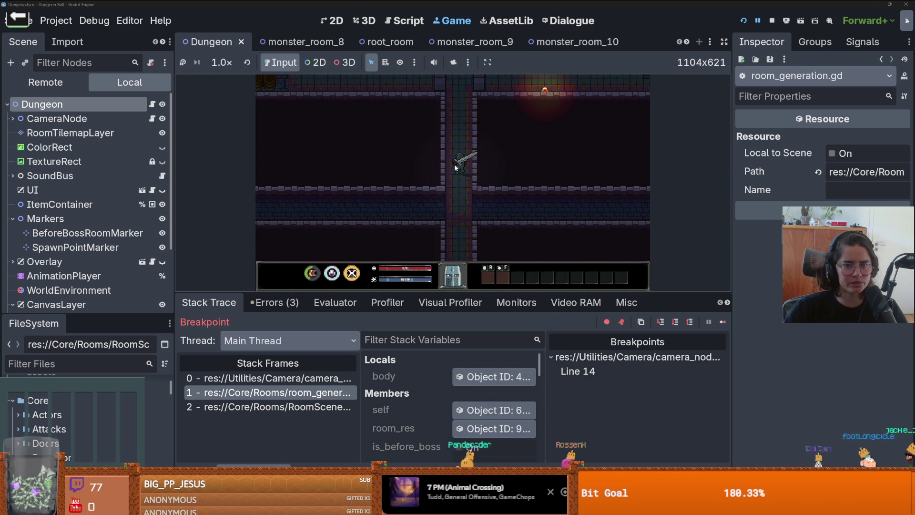
Step: Select the Camera2D2 node and save the Dungeon scene
{"action": "scroll", "coordinate": [74, 213], "scroll_direction": "down", "scroll_amount": 4}
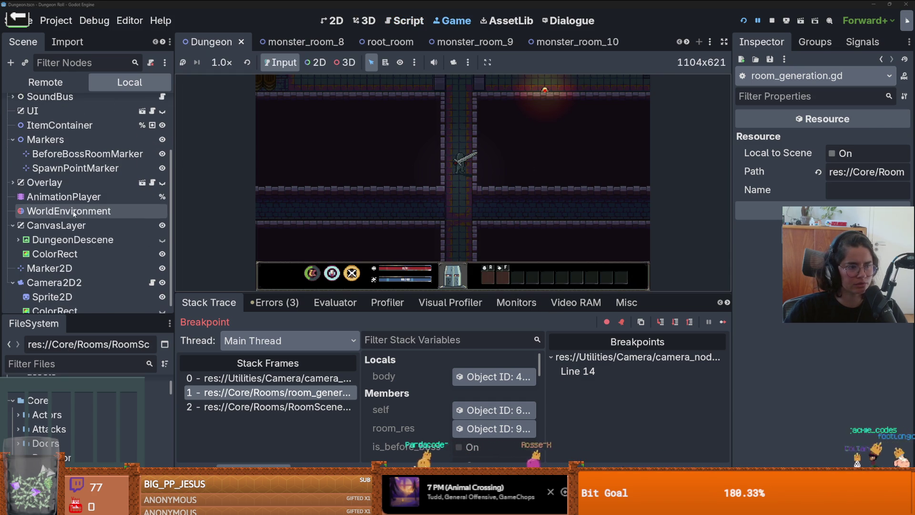
{"action": "scroll", "coordinate": [57, 240], "scroll_direction": "down", "scroll_amount": 1}
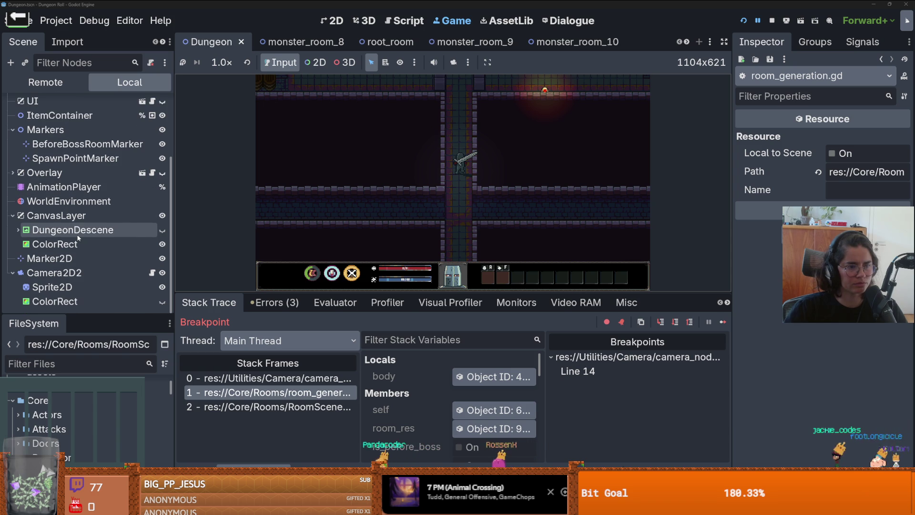
{"action": "left_click", "coordinate": [21, 274]}
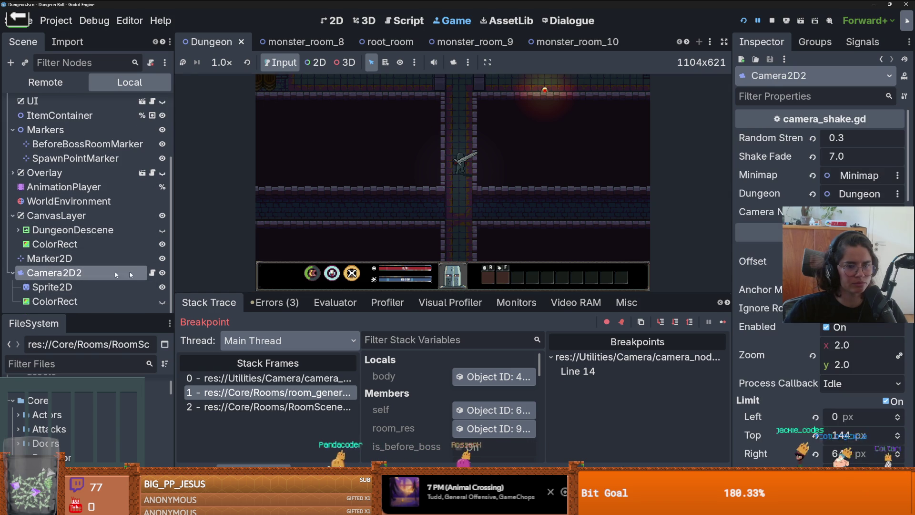
{"action": "scroll", "coordinate": [819, 286], "scroll_direction": "down", "scroll_amount": 1}
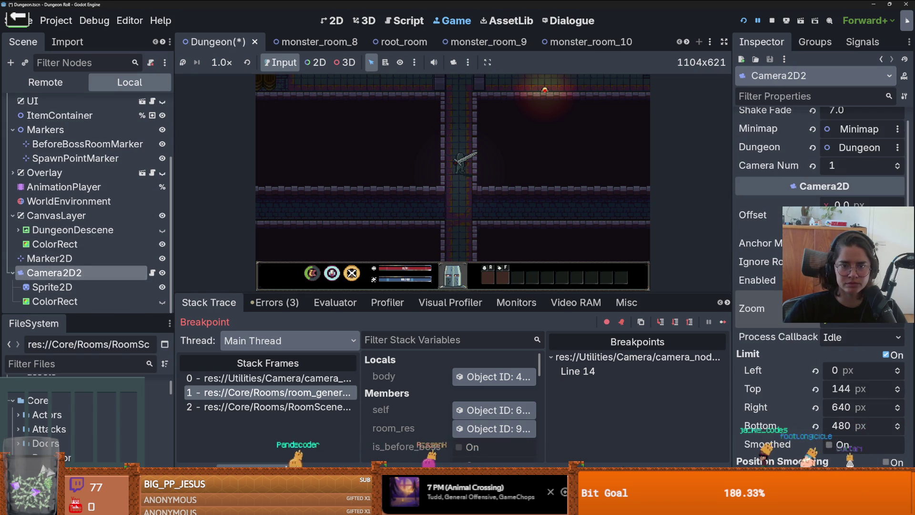
{"action": "key", "text": "ctrl+s"}
{"action": "scroll", "coordinate": [54, 142], "scroll_direction": "up", "scroll_amount": 4}
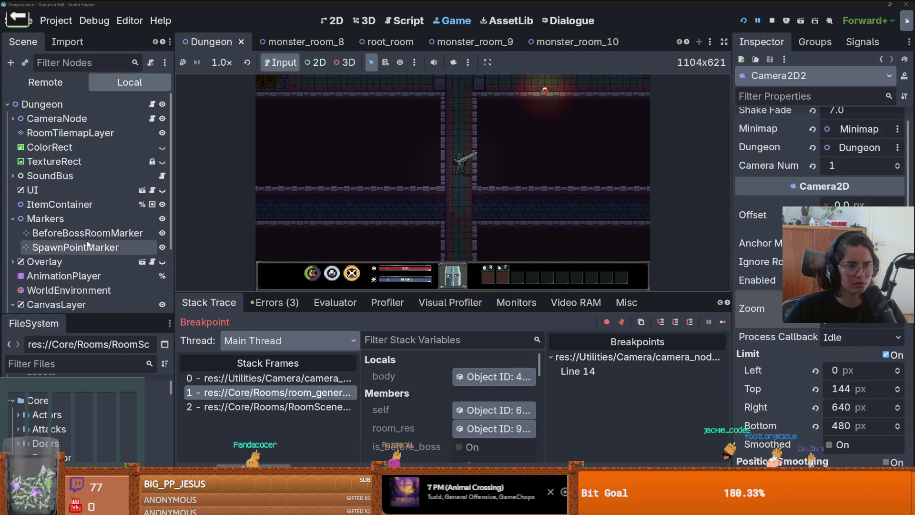
Step: List the running game's Remote tree with Dungeon expanded and open room_generation.gd at line 51
{"action": "left_click", "coordinate": [45, 82]}
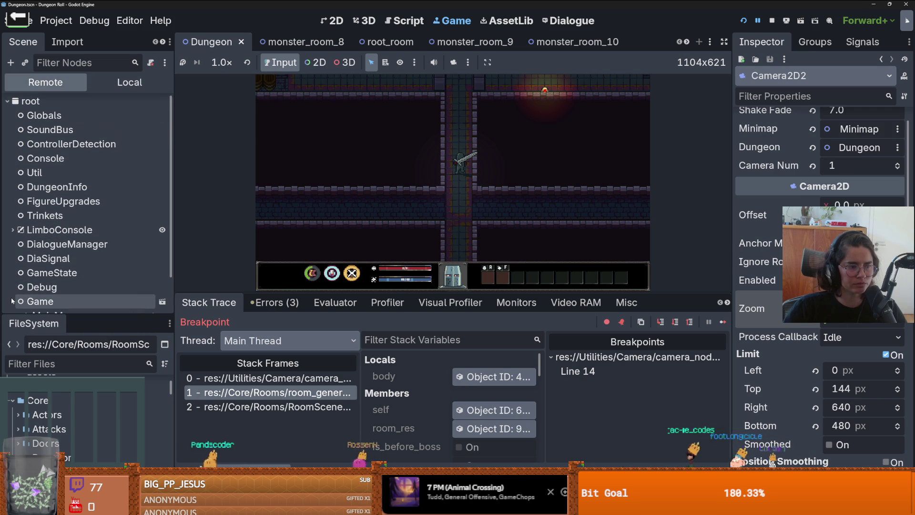
{"action": "scroll", "coordinate": [95, 244], "scroll_direction": "down", "scroll_amount": 1}
{"action": "scroll", "coordinate": [95, 244], "scroll_direction": "down", "scroll_amount": 1}
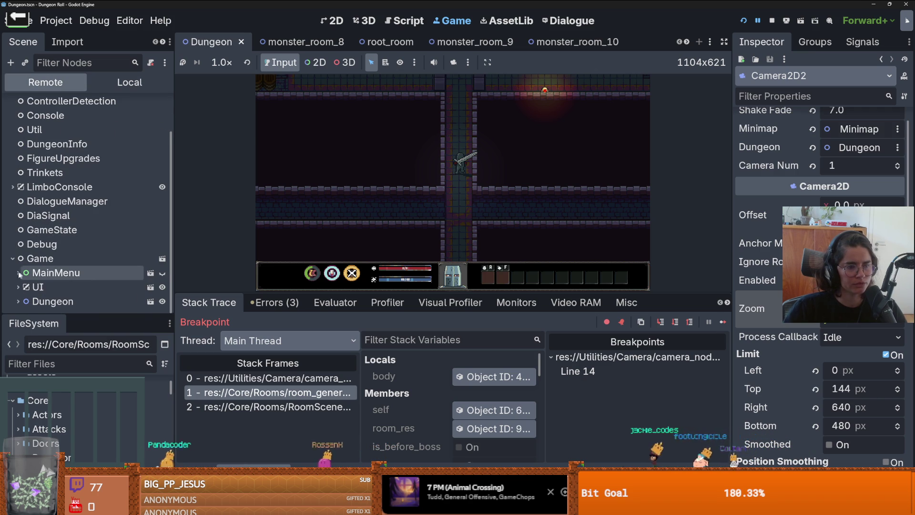
{"action": "left_click", "coordinate": [17, 301]}
{"action": "scroll", "coordinate": [49, 288], "scroll_direction": "down", "scroll_amount": 5}
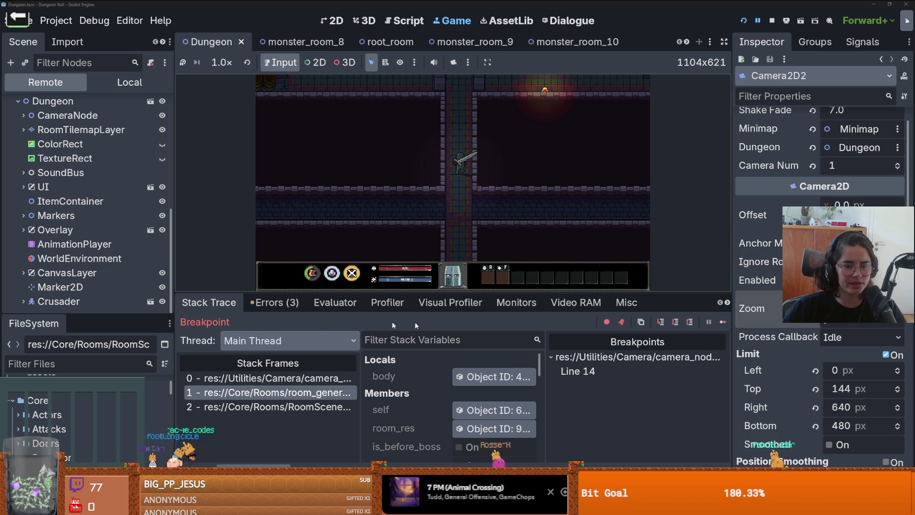
{"action": "left_click", "coordinate": [250, 392]}
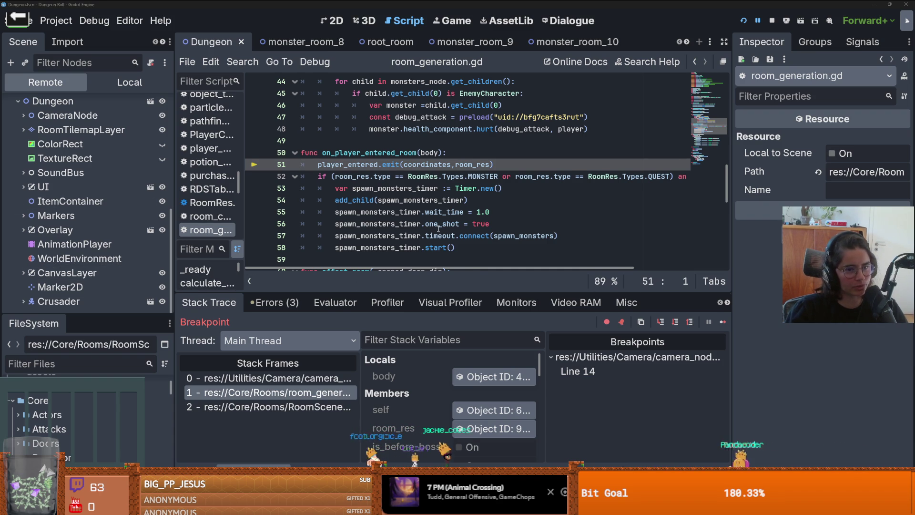
Step: Inspect the live Camera2D2 (zoom 2.0 × 2.0) in the Remote tree, then return to the Game view
{"action": "scroll", "coordinate": [267, 167], "scroll_direction": "down", "scroll_amount": 1}
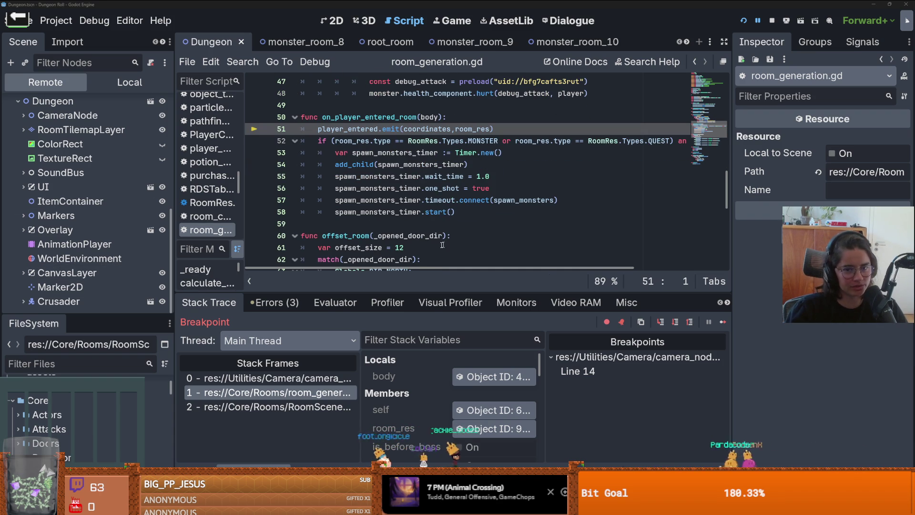
{"action": "left_click", "coordinate": [336, 20]}
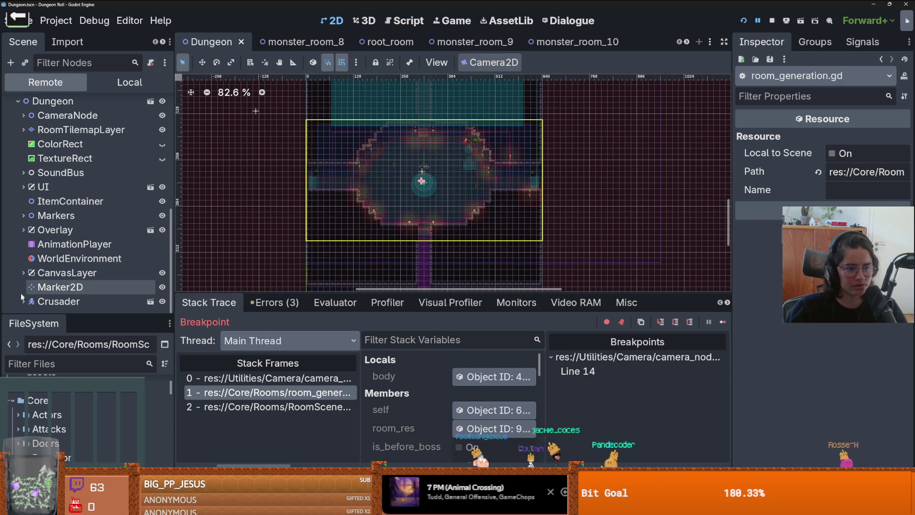
{"action": "scroll", "coordinate": [85, 275], "scroll_direction": "down", "scroll_amount": 5}
{"action": "scroll", "coordinate": [85, 276], "scroll_direction": "down", "scroll_amount": 2}
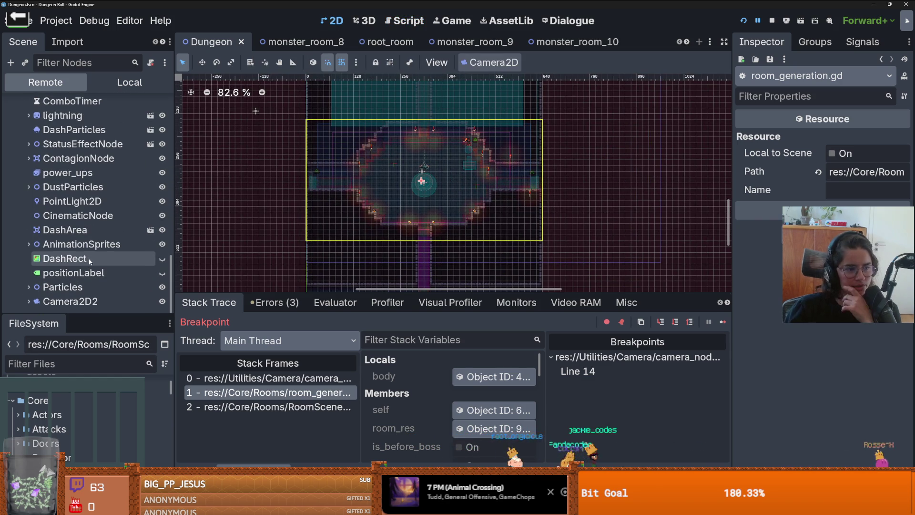
{"action": "left_click", "coordinate": [29, 287]}
{"action": "scroll", "coordinate": [30, 252], "scroll_direction": "down", "scroll_amount": 3}
{"action": "left_click", "coordinate": [29, 245]}
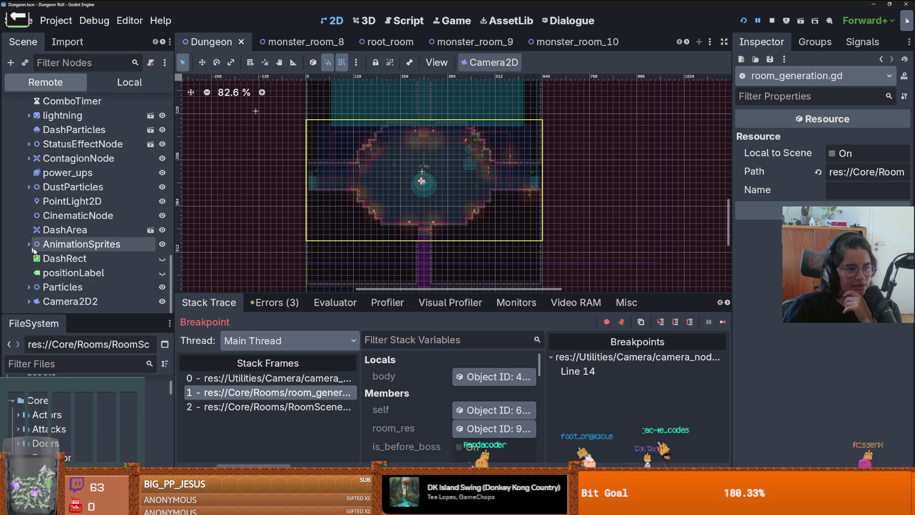
{"action": "left_click", "coordinate": [93, 301]}
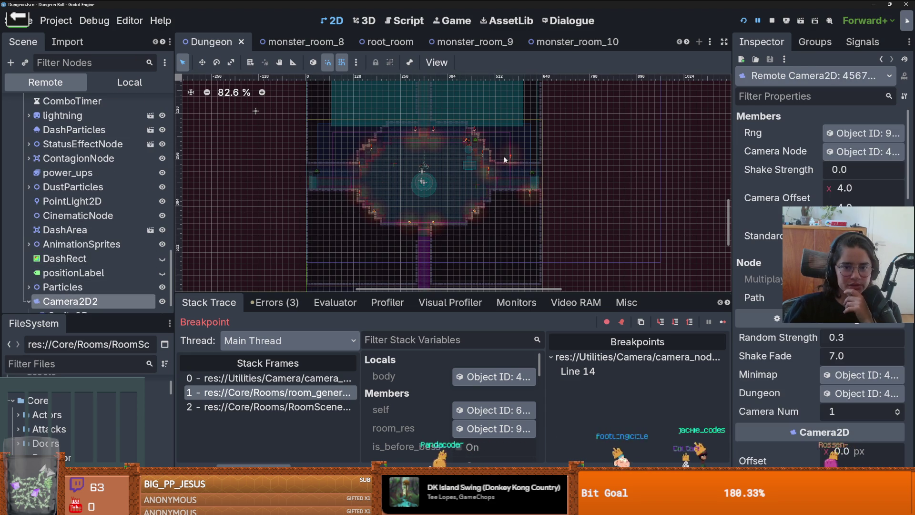
{"action": "scroll", "coordinate": [457, 181], "scroll_direction": "down", "scroll_amount": 2}
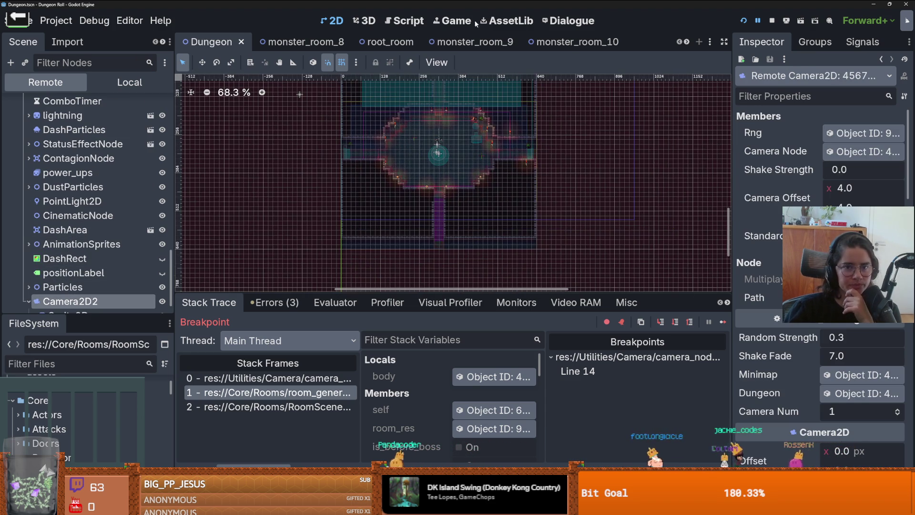
{"action": "key", "text": "ctrl+F4"}
{"action": "scroll", "coordinate": [842, 326], "scroll_direction": "down", "scroll_amount": 5}
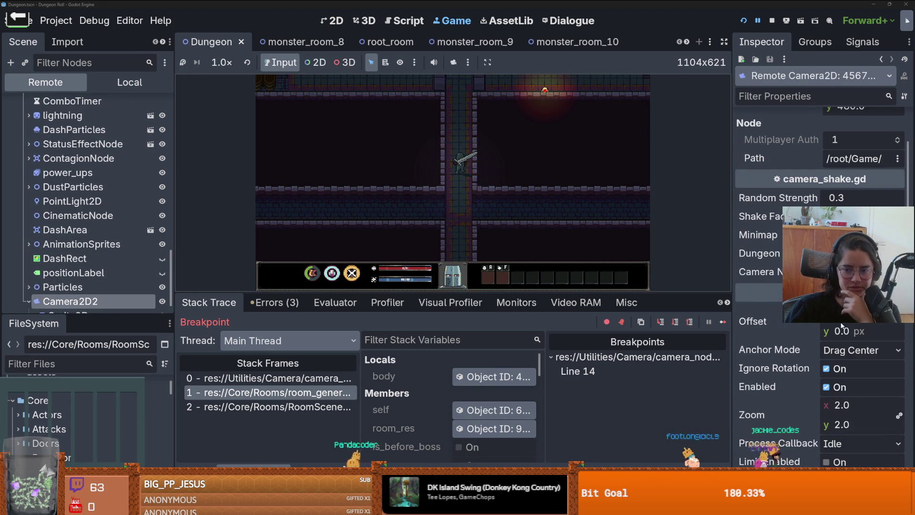
Step: Lower the live Camera2D2 zoom to 0.545 and reopen the monster_roomv1 scene tab
{"action": "mouse_move", "coordinate": [826, 401]}
{"action": "left_mouse_down"}
{"action": "mouse_move", "coordinate": [795, 400]}
{"action": "mouse_move", "coordinate": [804, 400]}
{"action": "left_mouse_up"}
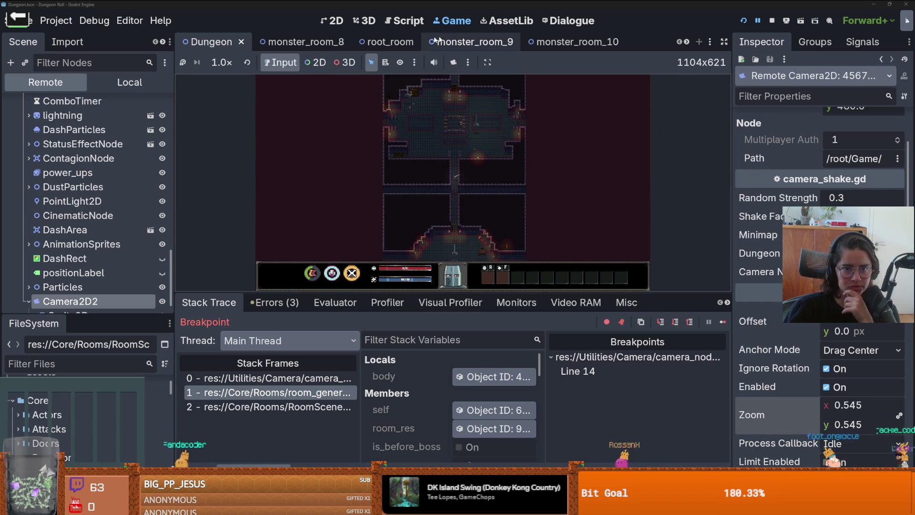
{"action": "left_click", "coordinate": [687, 43]}
{"action": "left_click", "coordinate": [687, 43]}
{"action": "left_click", "coordinate": [603, 42]}
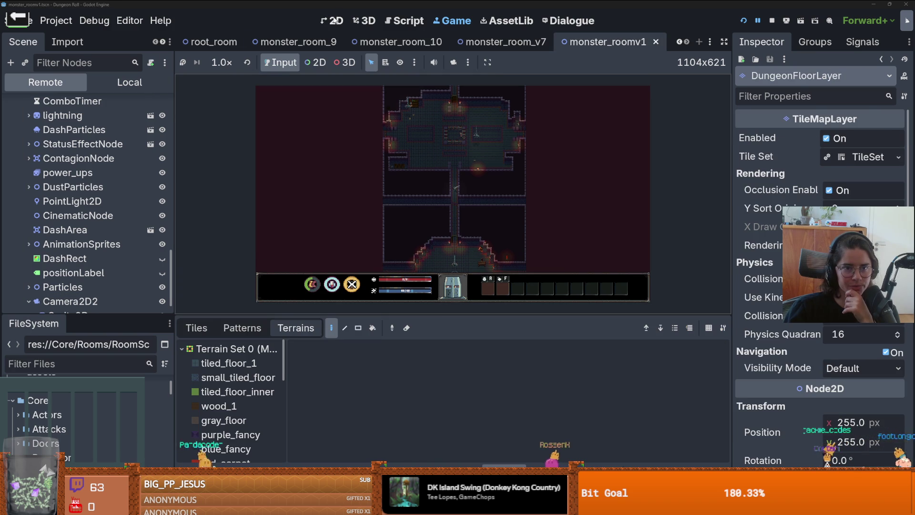
Step: Review the DungeonFloorLayer floor tiles in the 2D view and save monster_roomv1
{"action": "left_click", "coordinate": [336, 21]}
{"action": "scroll", "coordinate": [375, 189], "scroll_direction": "down", "scroll_amount": 3}
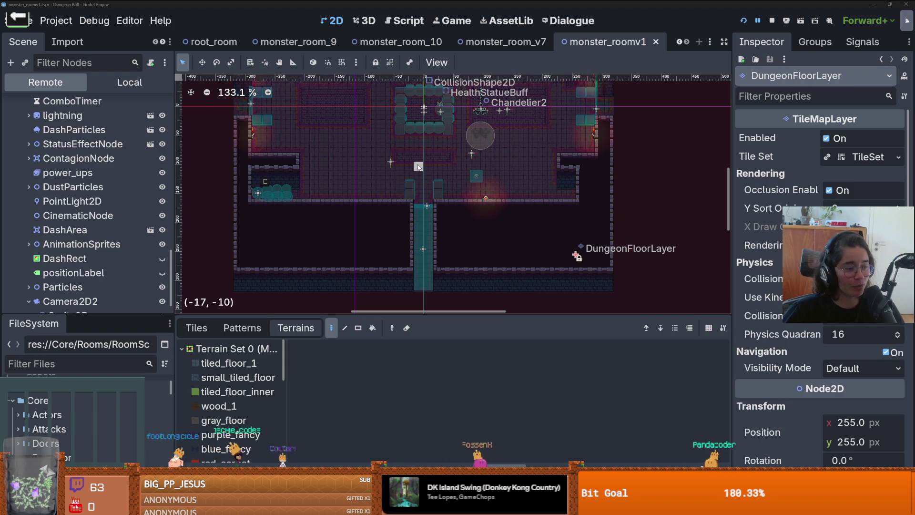
{"action": "scroll", "coordinate": [418, 168], "scroll_direction": "down", "scroll_amount": 3}
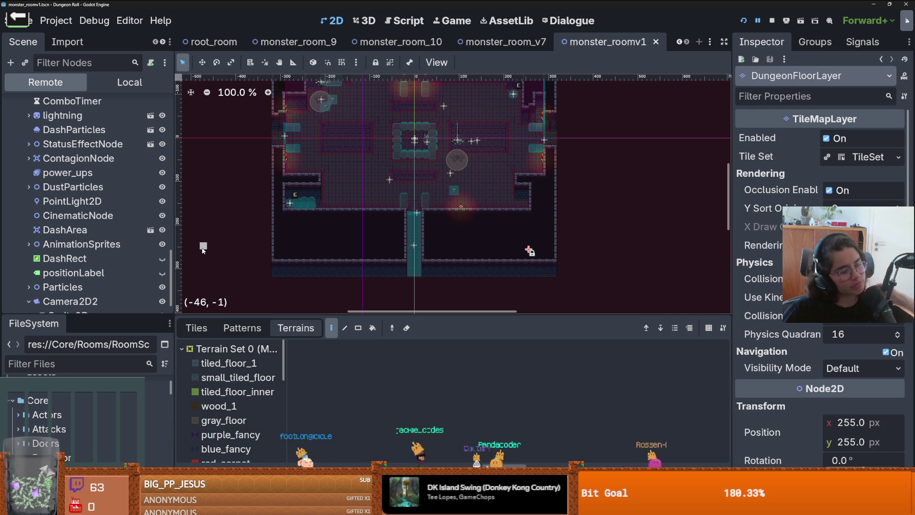
{"action": "scroll", "coordinate": [404, 228], "scroll_direction": "up", "scroll_amount": 3}
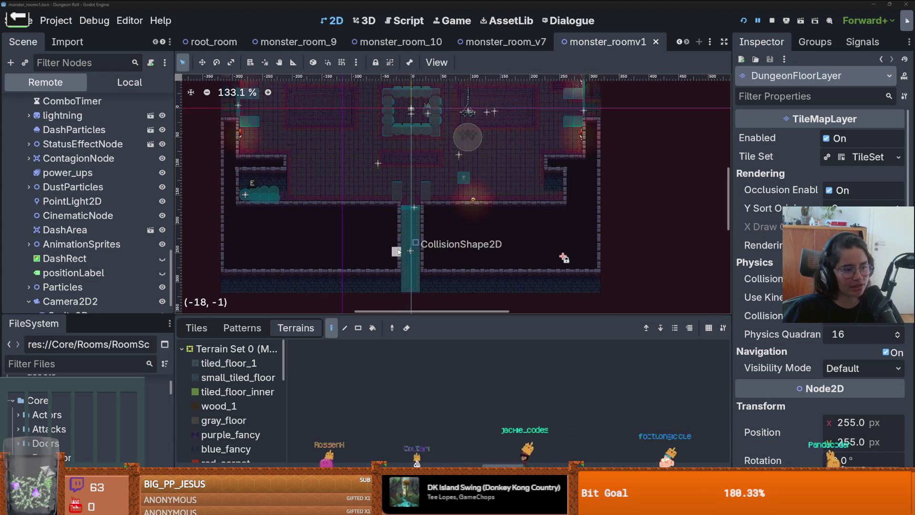
{"action": "scroll", "coordinate": [513, 284], "scroll_direction": "up", "scroll_amount": 1}
{"action": "key", "text": "ctrl+s"}
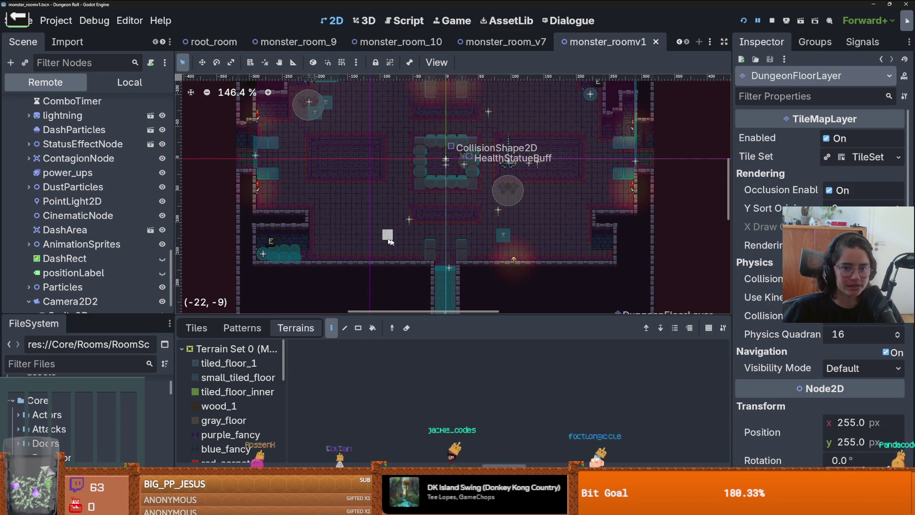
Step: Pan around the room's tiles and lower the bottom panel to enlarge the canvas
{"action": "scroll", "coordinate": [504, 245], "scroll_direction": "down", "scroll_amount": 1}
{"action": "scroll", "coordinate": [504, 245], "scroll_direction": "up", "scroll_amount": 1}
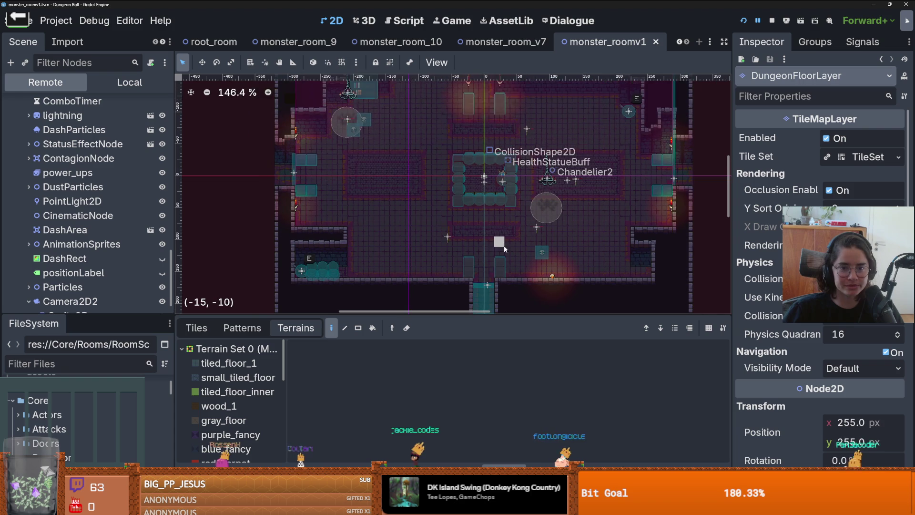
{"action": "scroll", "coordinate": [503, 248], "scroll_direction": "right", "scroll_amount": 2}
{"action": "scroll", "coordinate": [95, 191], "scroll_direction": "up", "scroll_amount": 5}
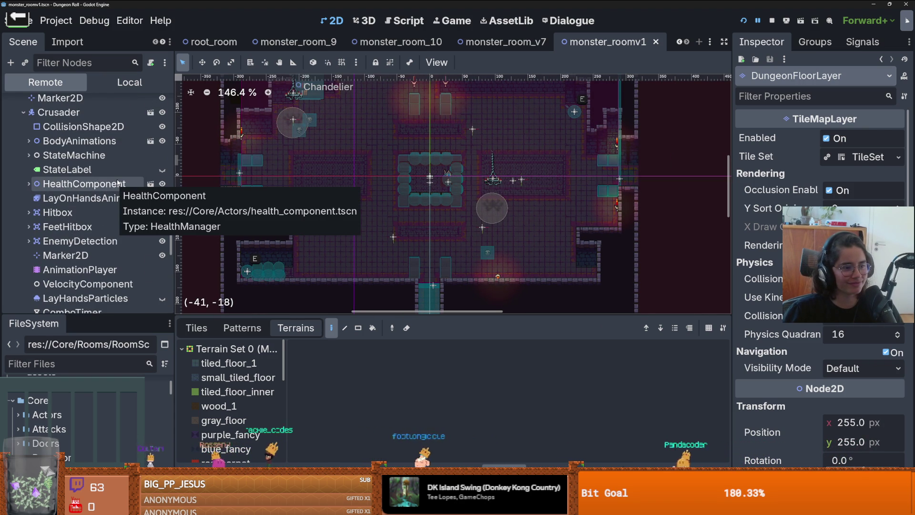
{"action": "scroll", "coordinate": [384, 228], "scroll_direction": "down", "scroll_amount": 2}
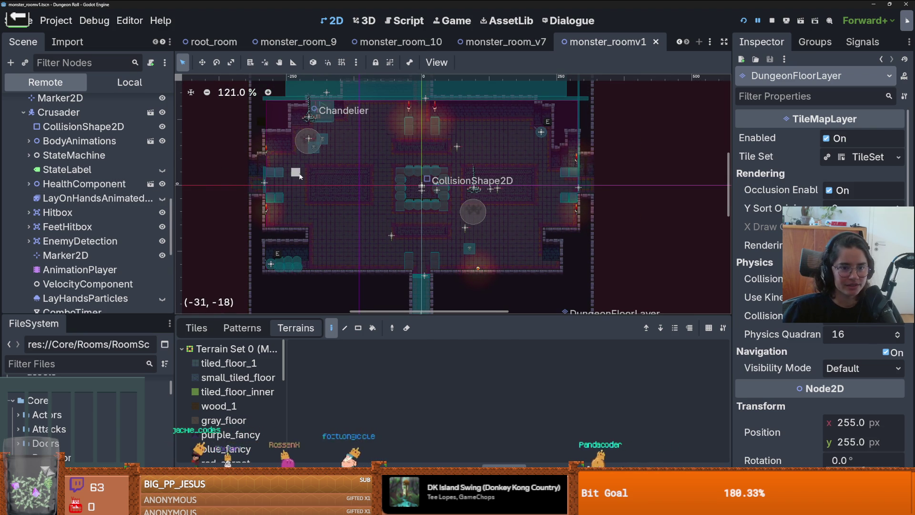
{"action": "scroll", "coordinate": [303, 176], "scroll_direction": "up", "scroll_amount": 1}
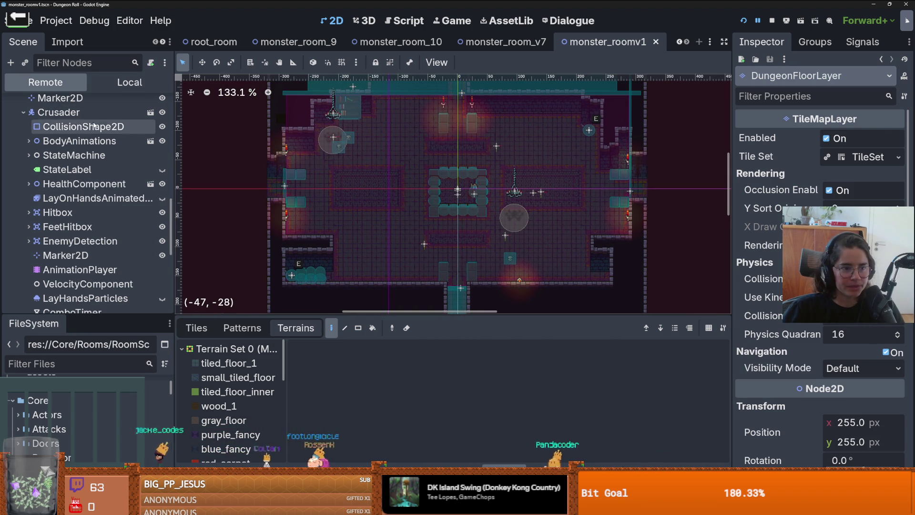
{"action": "scroll", "coordinate": [96, 133], "scroll_direction": "up", "scroll_amount": 10}
{"action": "scroll", "coordinate": [119, 153], "scroll_direction": "up", "scroll_amount": 3}
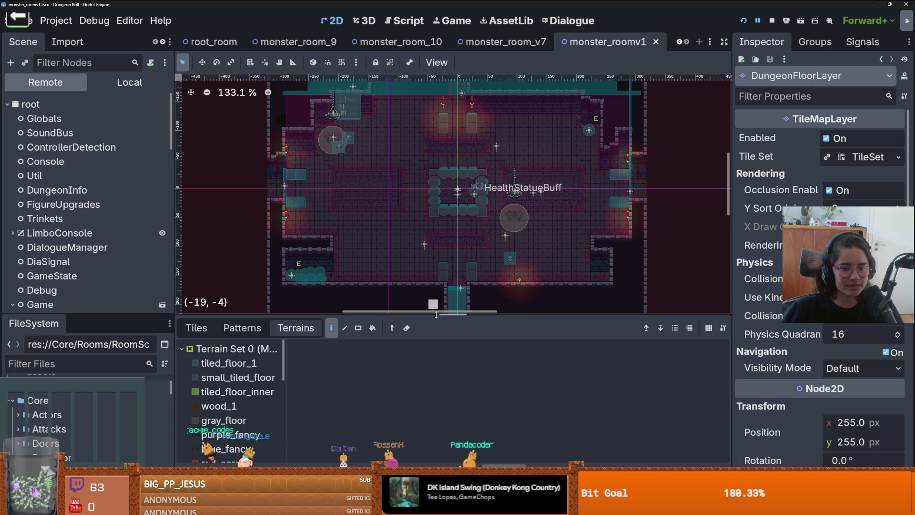
{"action": "left_click_drag", "start_coordinate": [436, 314], "coordinate": [436, 372]}
{"action": "scroll", "coordinate": [476, 252], "scroll_direction": "up", "scroll_amount": 2}
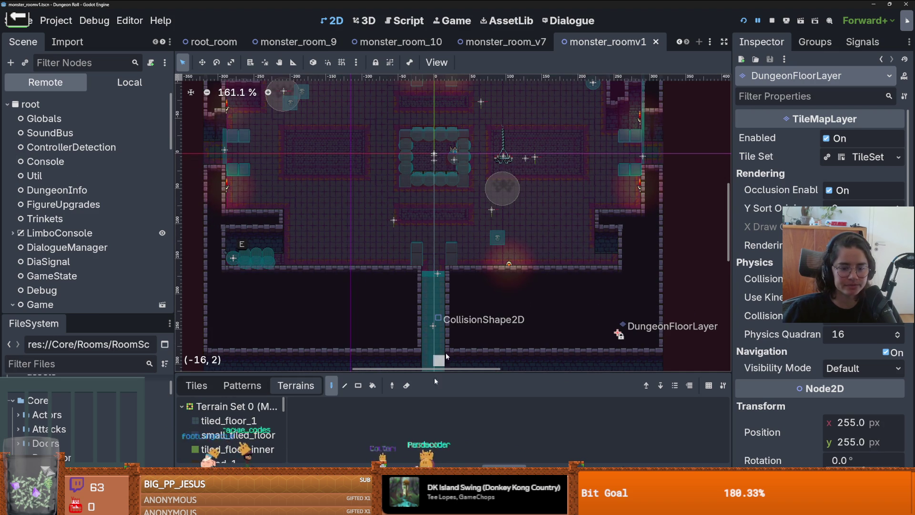
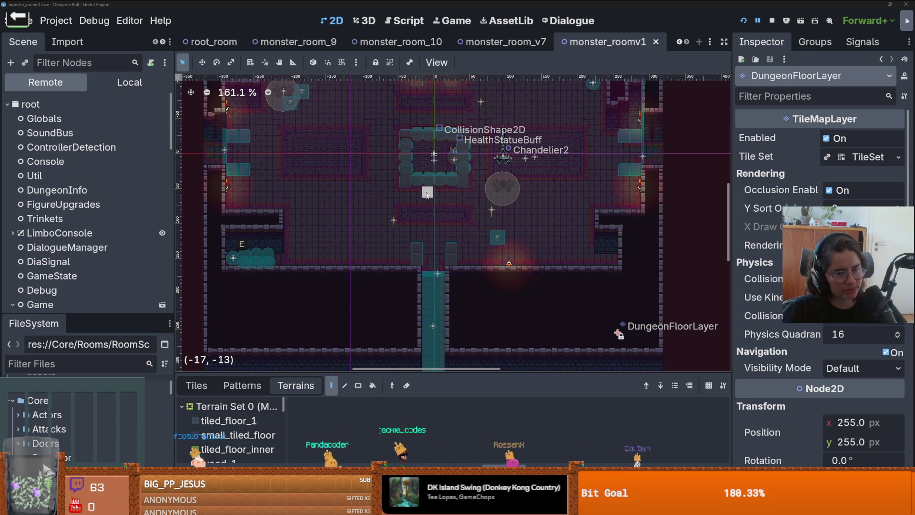
Step: Stop the running game and enlarge the Scene dock's tree area
{"action": "scroll", "coordinate": [452, 176], "scroll_direction": "up", "scroll_amount": 2}
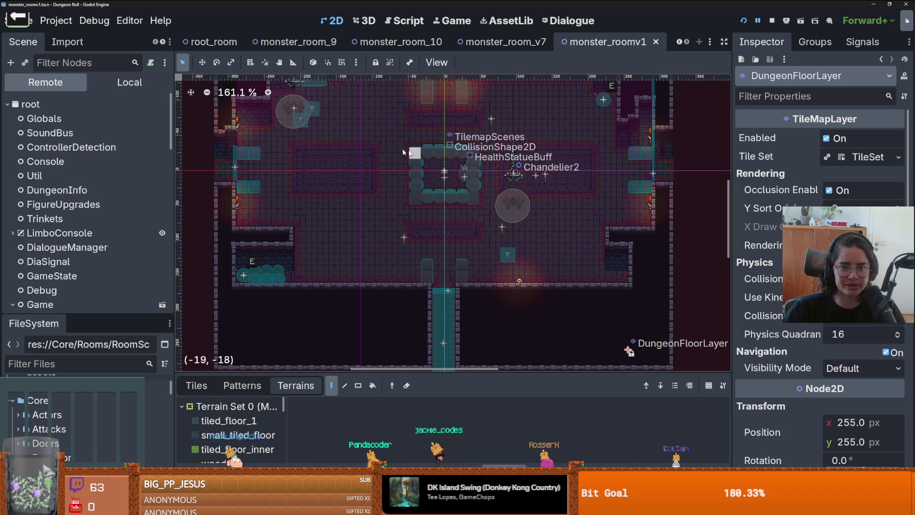
{"action": "scroll", "coordinate": [480, 159], "scroll_direction": "down", "scroll_amount": 2}
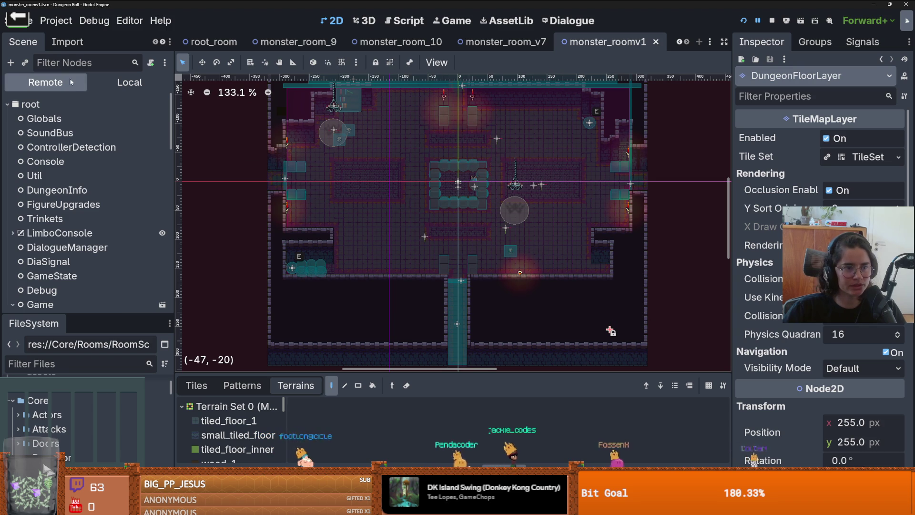
{"action": "scroll", "coordinate": [524, 283], "scroll_direction": "down", "scroll_amount": 8}
{"action": "scroll", "coordinate": [531, 289], "scroll_direction": "up", "scroll_amount": 4}
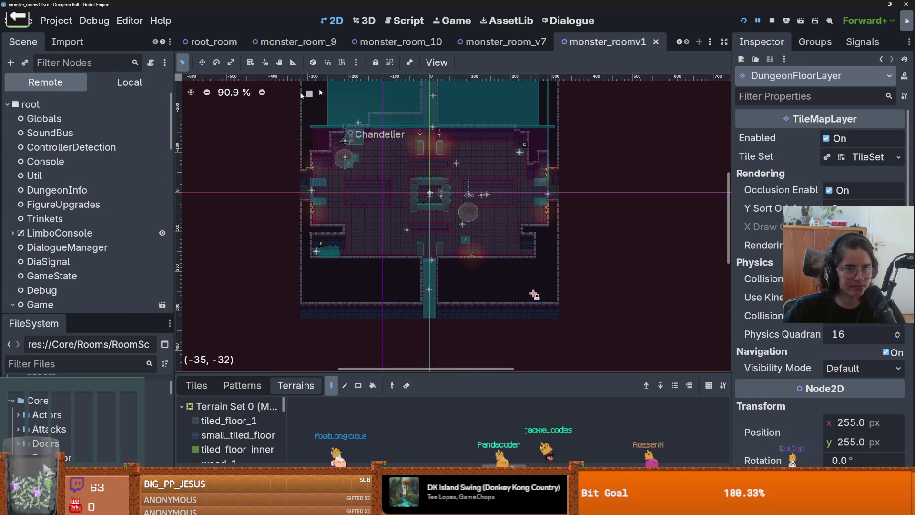
{"action": "key", "text": "F8"}
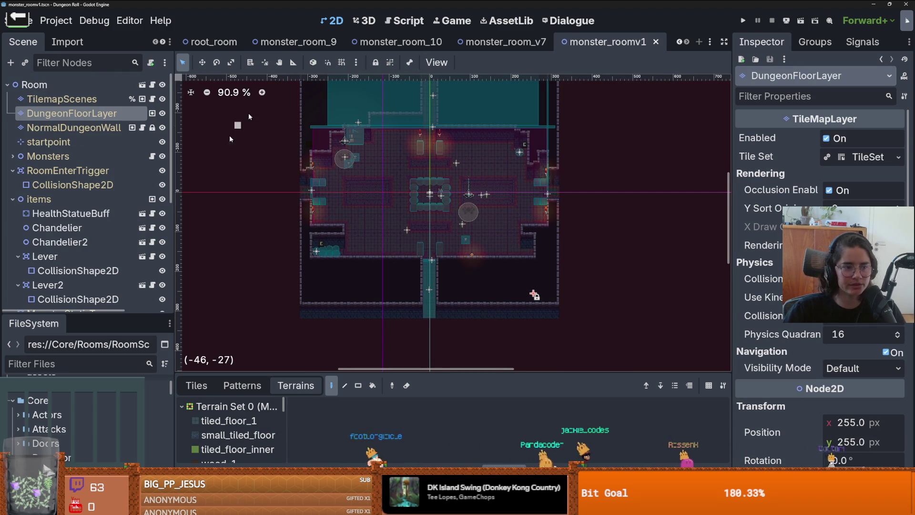
{"action": "scroll", "coordinate": [429, 164], "scroll_direction": "up", "scroll_amount": 3}
{"action": "scroll", "coordinate": [429, 165], "scroll_direction": "down", "scroll_amount": 1}
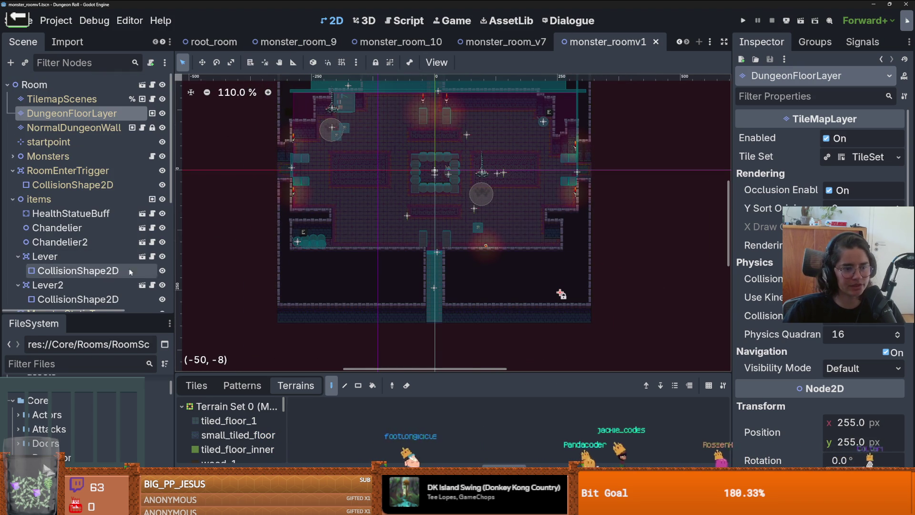
{"action": "left_click_drag", "start_coordinate": [86, 314], "coordinate": [86, 410]}
Step: Collapse the items, RoomEnterTrigger and MonsterStaticTrap groups and save monster_roomv1
{"action": "left_click", "coordinate": [13, 199]}
{"action": "left_click", "coordinate": [13, 170]}
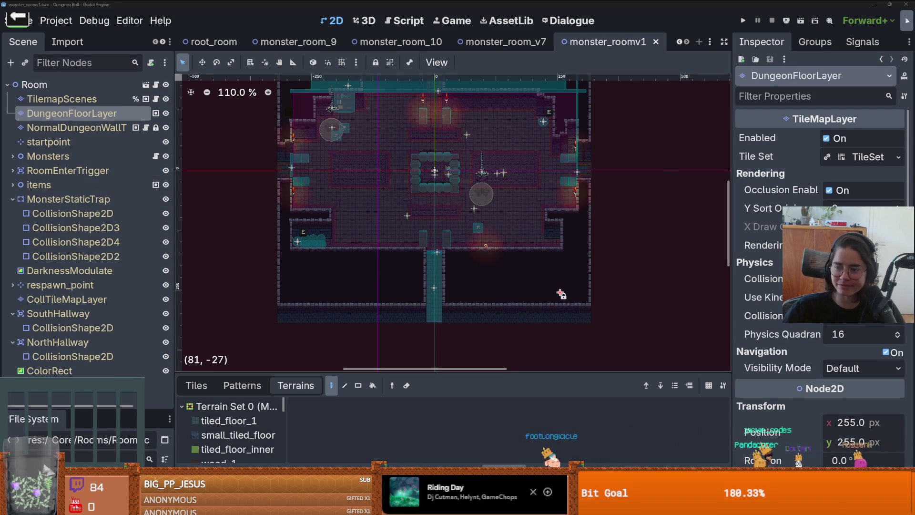
{"action": "scroll", "coordinate": [476, 157], "scroll_direction": "up", "scroll_amount": 2}
{"action": "key", "text": "ctrl+s"}
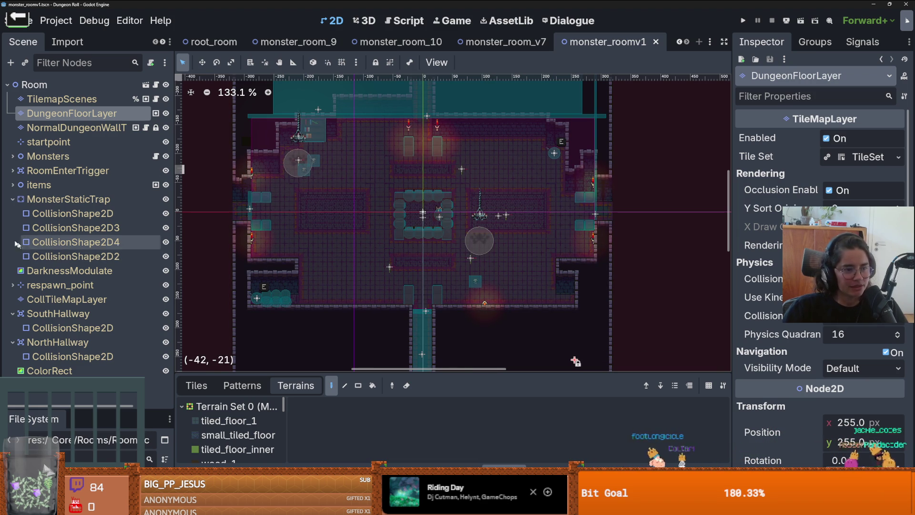
{"action": "left_click", "coordinate": [13, 198]}
{"action": "key", "text": "ctrl+s"}
Step: Select the SouthHallway collision shape to inspect it
{"action": "scroll", "coordinate": [355, 206], "scroll_direction": "up", "scroll_amount": 2}
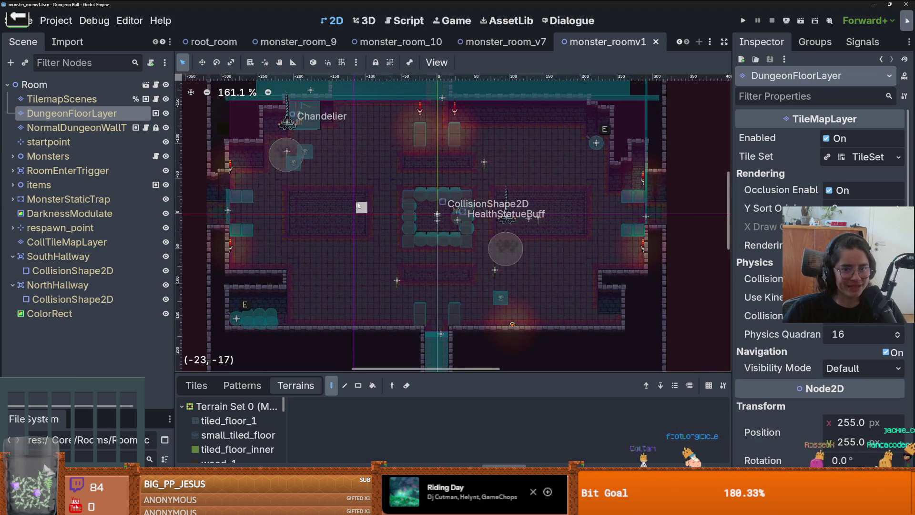
{"action": "scroll", "coordinate": [355, 206], "scroll_direction": "left", "scroll_amount": 2}
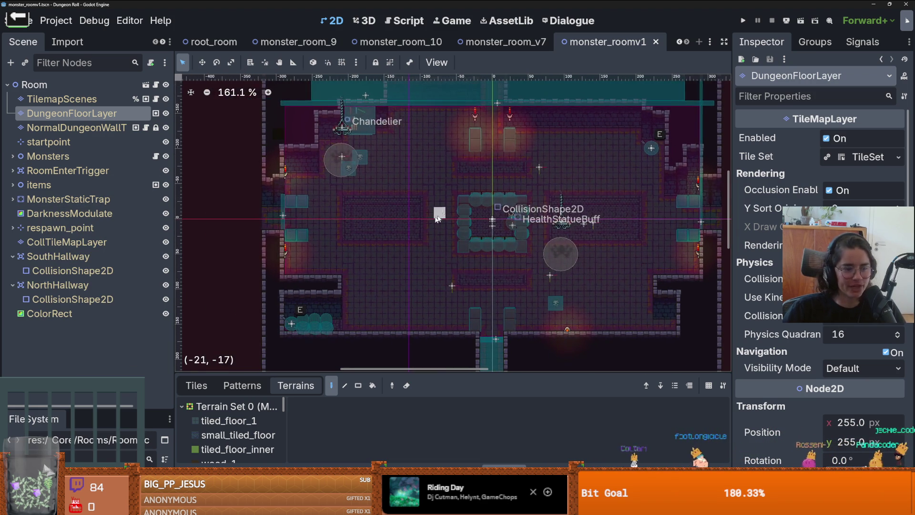
{"action": "left_click", "coordinate": [74, 271]}
{"action": "scroll", "coordinate": [465, 282], "scroll_direction": "down", "scroll_amount": 4}
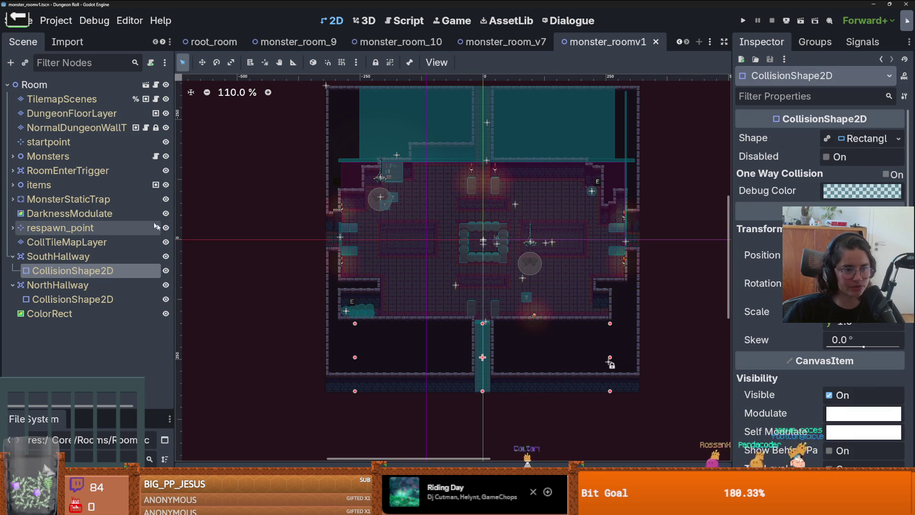
Step: Compare monster_roomv1's RoomEnterTrigger collision shape with the one in monster_room_v7
{"action": "left_click", "coordinate": [13, 170]}
{"action": "left_click", "coordinate": [67, 185]}
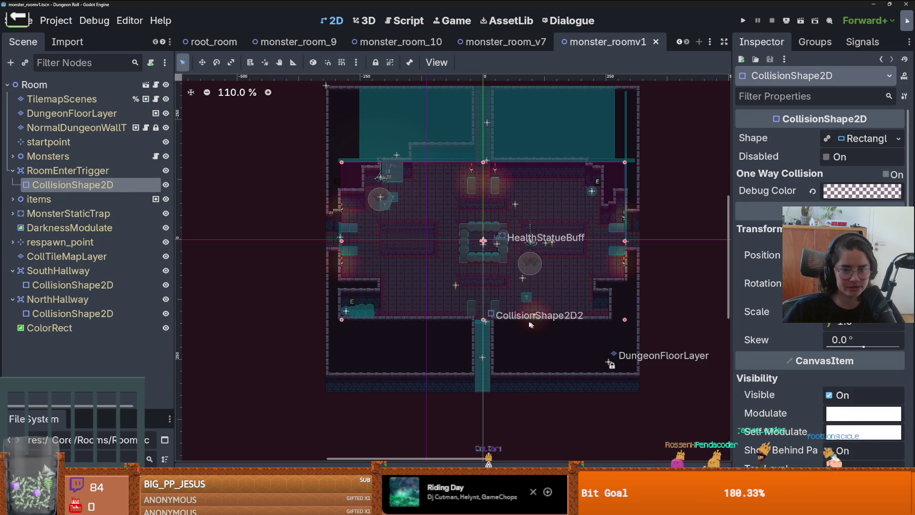
{"action": "key", "text": "ctrl+s"}
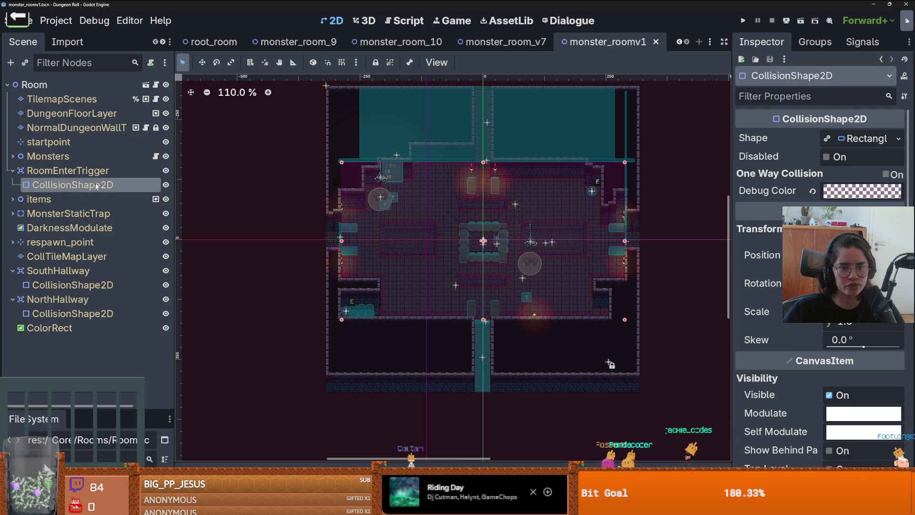
{"action": "left_click", "coordinate": [503, 42]}
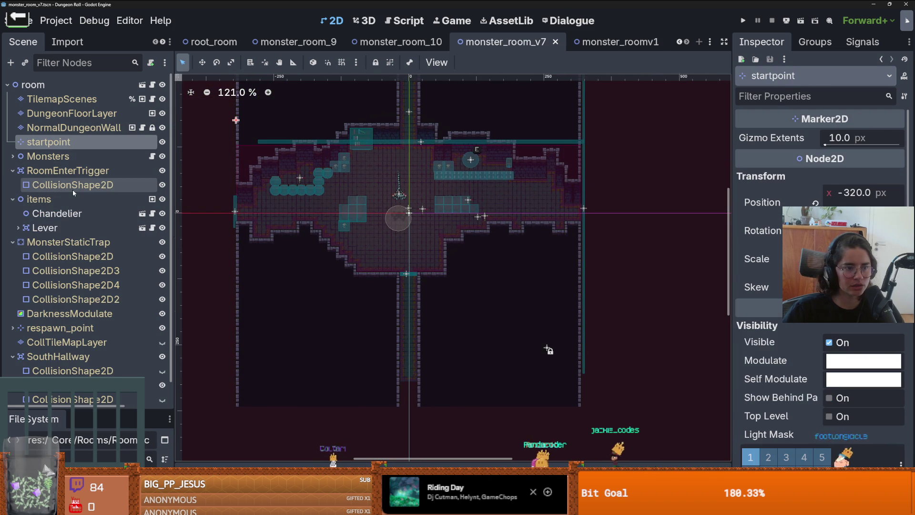
{"action": "left_click", "coordinate": [64, 187]}
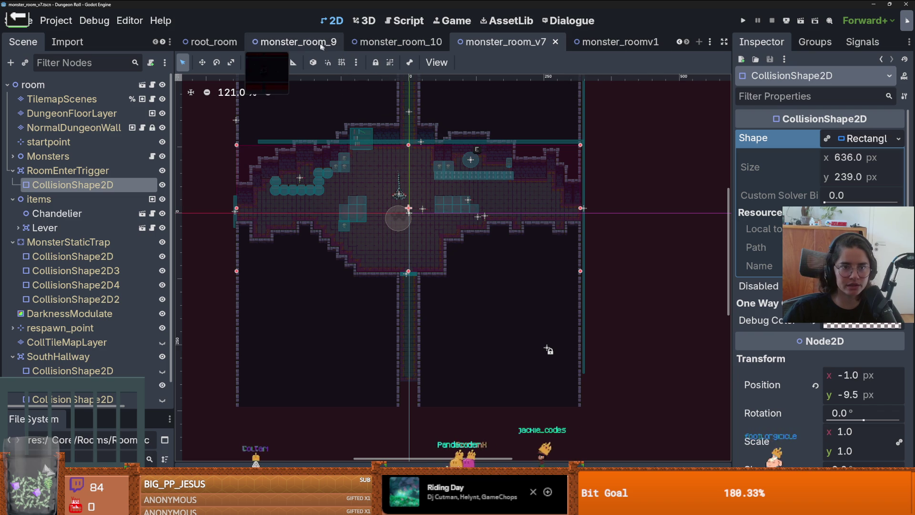
{"action": "left_click", "coordinate": [615, 42]}
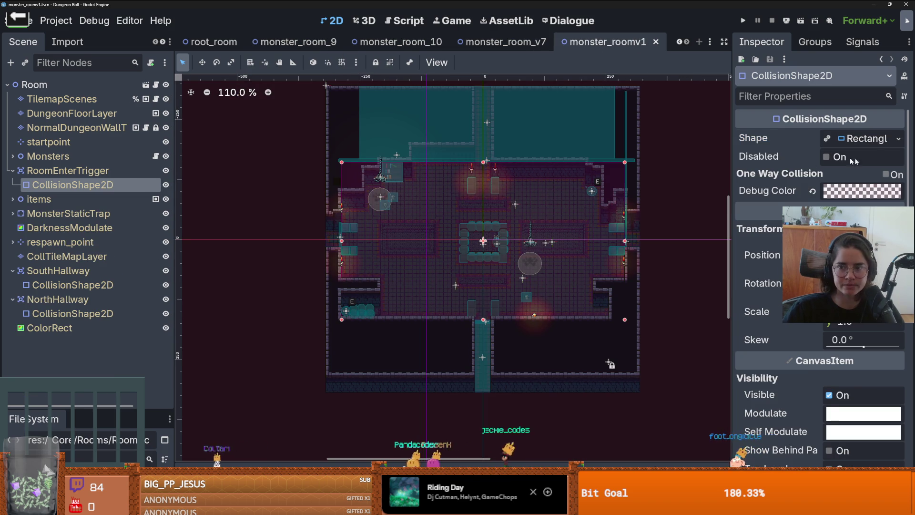
Step: Make the trigger's rectangle shape unique, save, and run the project
{"action": "left_click", "coordinate": [898, 138]}
{"action": "left_click", "coordinate": [781, 343]}
{"action": "key", "text": "ctrl+s"}
{"action": "left_click", "coordinate": [744, 20]}
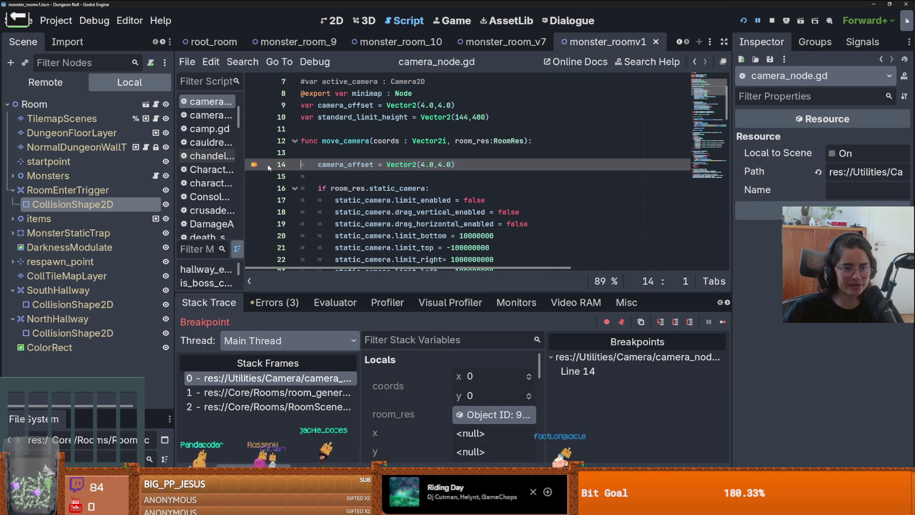
Step: Resume past the camera_node.gd breakpoint, play through the room, then stop the game and save
{"action": "left_click", "coordinate": [721, 323]}
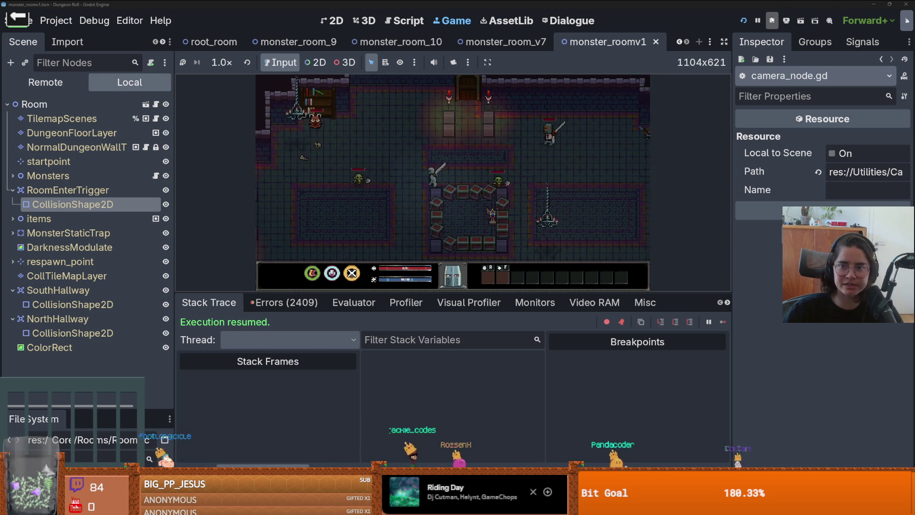
{"action": "left_click", "coordinate": [741, 21]}
{"action": "key", "text": "ctrl+s"}
{"action": "scroll", "coordinate": [439, 217], "scroll_direction": "down", "scroll_amount": 5}
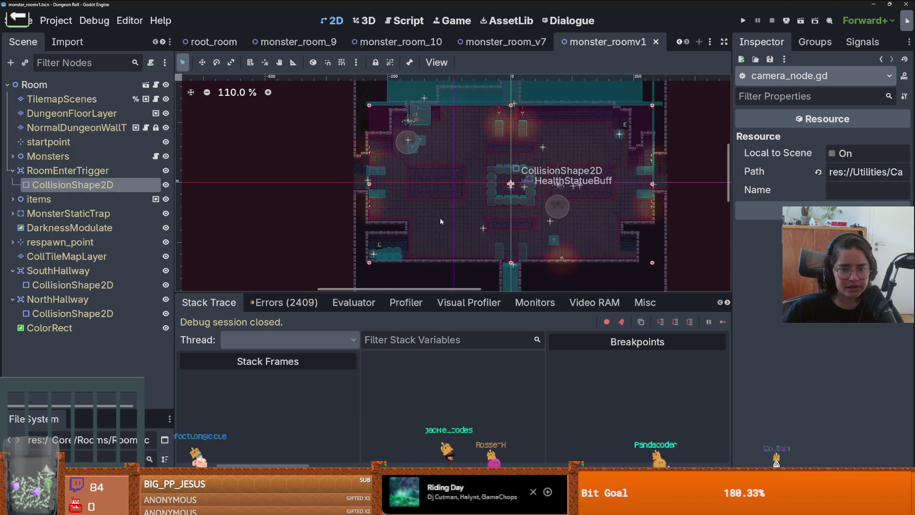
Step: In room.tscn, clear RoomEnterTrigger's collision shape to empty, save, and return to monster_roomv1
{"action": "left_click", "coordinate": [146, 84]}
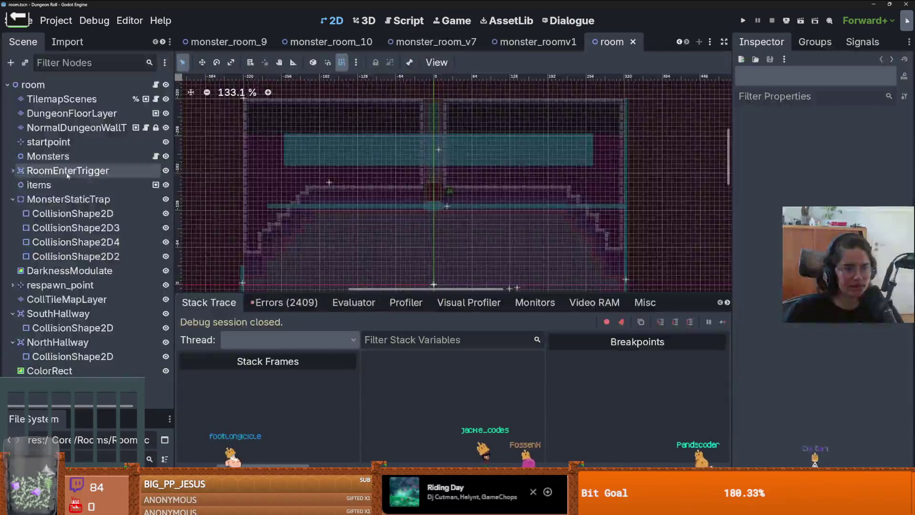
{"action": "left_click", "coordinate": [72, 185]}
{"action": "left_click", "coordinate": [898, 139]}
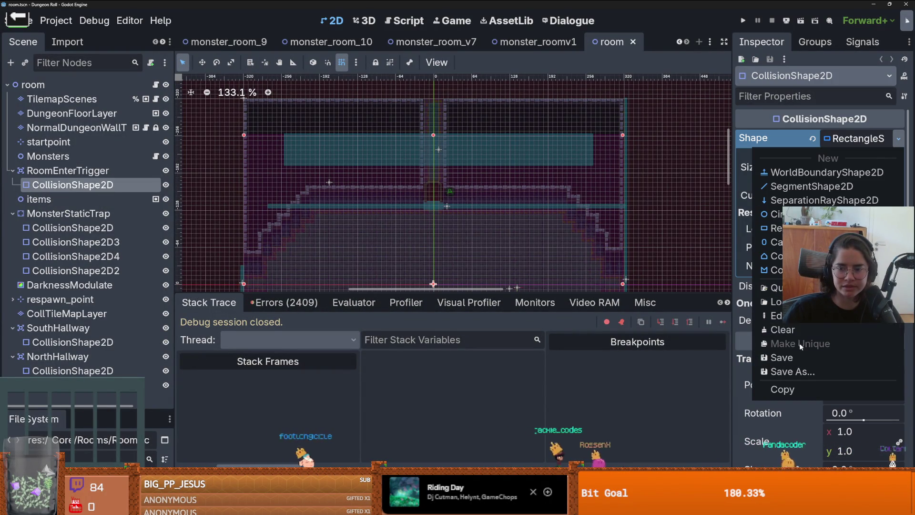
{"action": "left_click", "coordinate": [75, 156]}
{"action": "key", "text": "ctrl+s"}
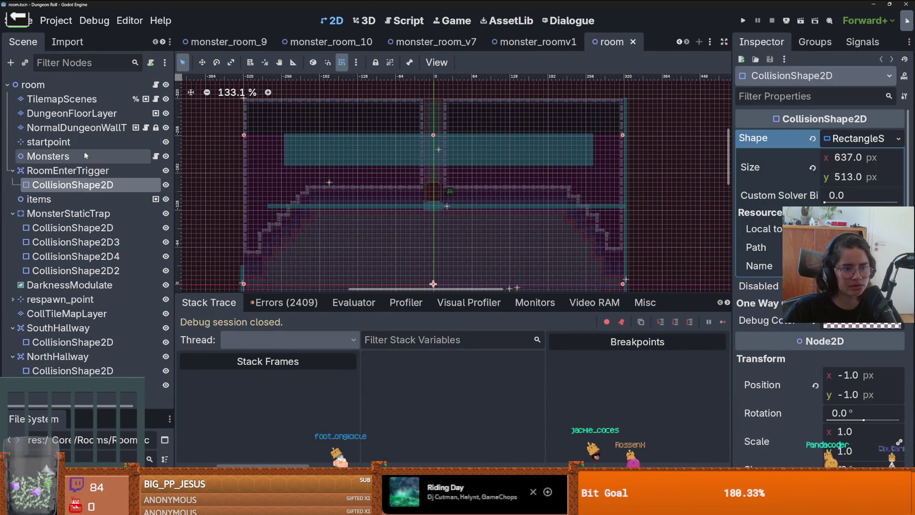
{"action": "left_click", "coordinate": [812, 139]}
{"action": "key", "text": "ctrl+s"}
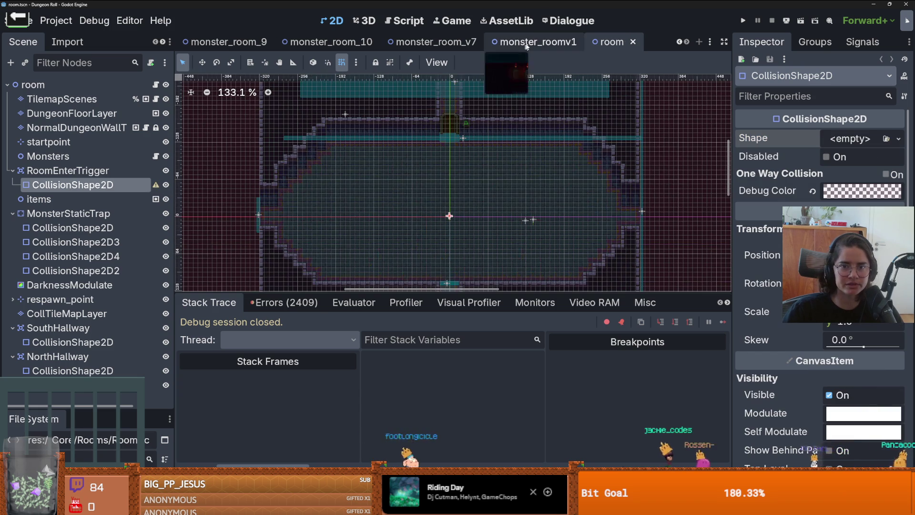
{"action": "left_click", "coordinate": [534, 41]}
{"action": "scroll", "coordinate": [476, 187], "scroll_direction": "down", "scroll_amount": 1}
{"action": "key", "text": "ctrl+s"}
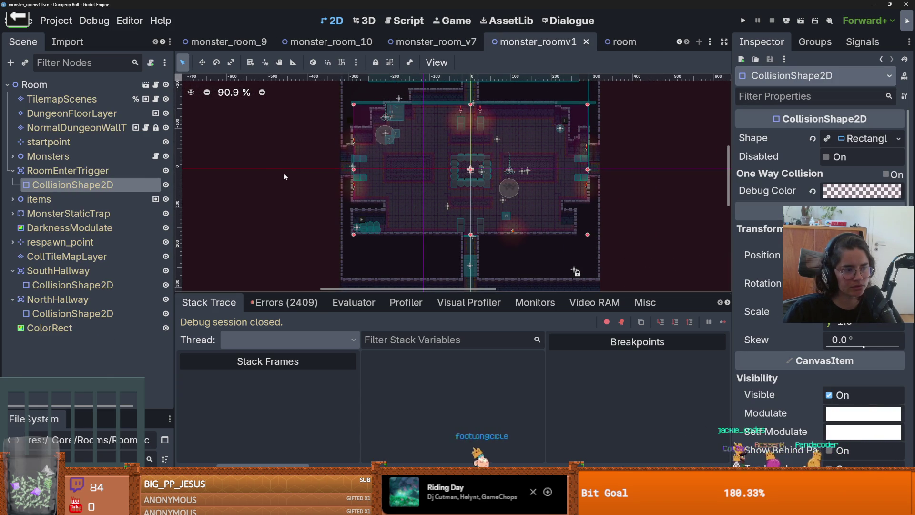
Step: Save monster_roomv1 with the room-enter trigger keeping its rectangle shape
{"action": "scroll", "coordinate": [453, 210], "scroll_direction": "down", "scroll_amount": 1}
{"action": "scroll", "coordinate": [452, 210], "scroll_direction": "up", "scroll_amount": 2}
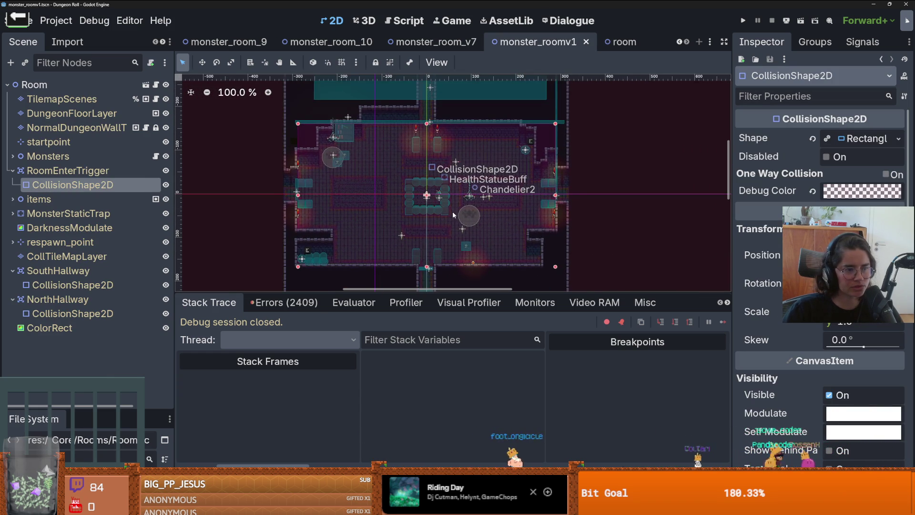
{"action": "scroll", "coordinate": [452, 210], "scroll_direction": "up", "scroll_amount": 1}
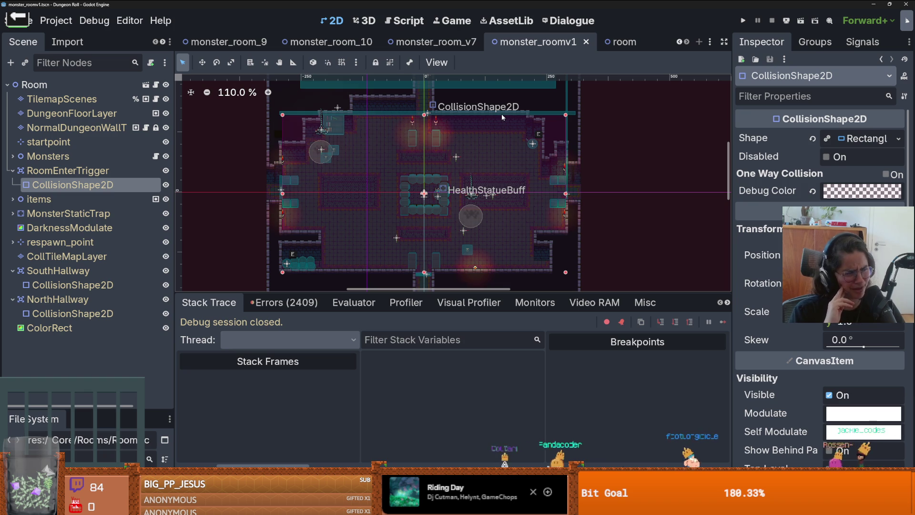
{"action": "scroll", "coordinate": [520, 167], "scroll_direction": "down", "scroll_amount": 1}
{"action": "key", "text": "ctrl+s"}
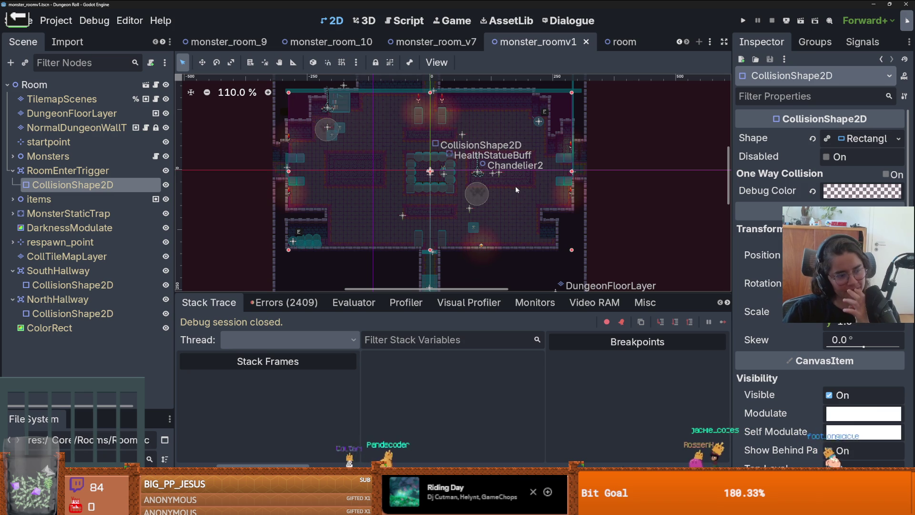
{"action": "scroll", "coordinate": [475, 189], "scroll_direction": "left", "scroll_amount": 2}
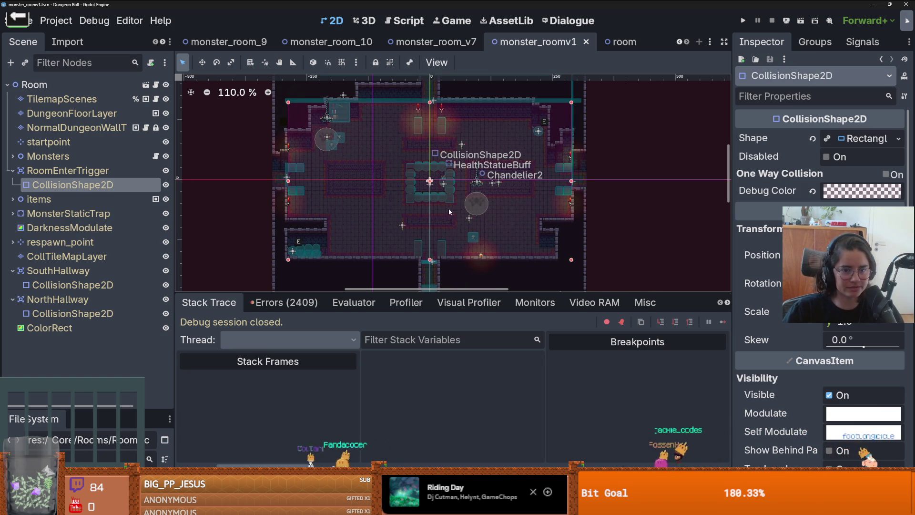
{"action": "scroll", "coordinate": [470, 214], "scroll_direction": "up", "scroll_amount": 1}
{"action": "scroll", "coordinate": [428, 189], "scroll_direction": "up", "scroll_amount": 1}
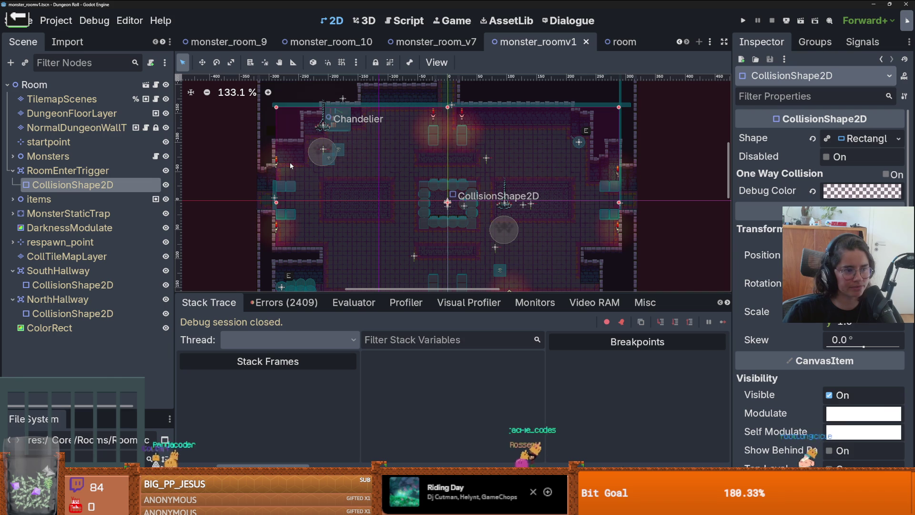
{"action": "scroll", "coordinate": [396, 195], "scroll_direction": "down", "scroll_amount": 2}
{"action": "key", "text": "ctrl+s"}
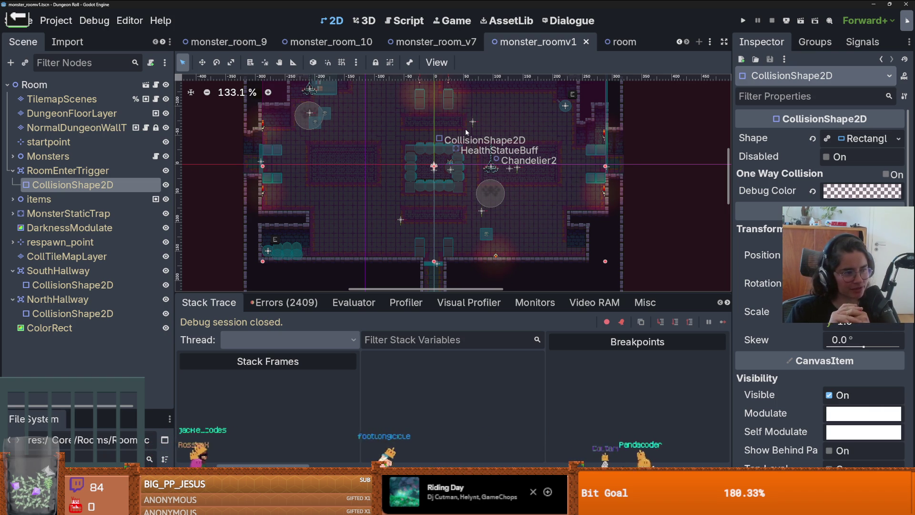
{"action": "key", "text": "ctrl+s"}
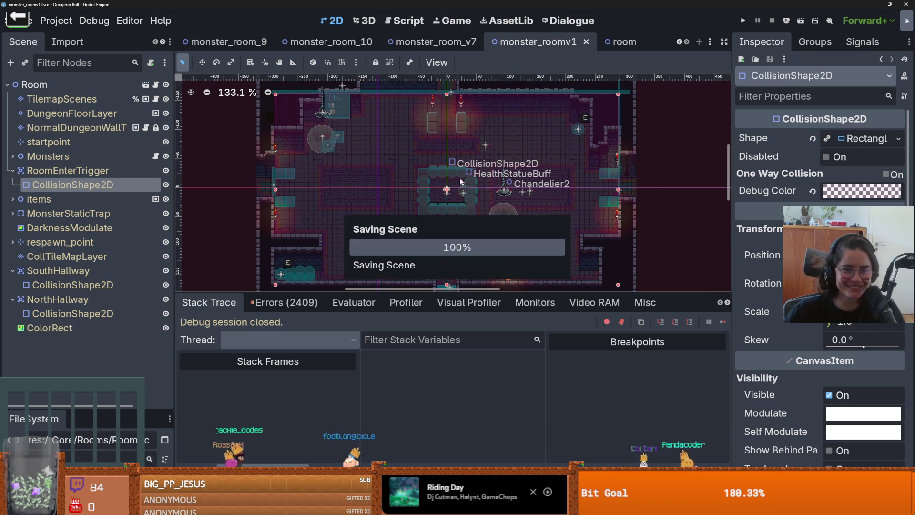
Step: Collapse RoomEnterTrigger so its CollisionShape2D child is hidden
{"action": "scroll", "coordinate": [427, 213], "scroll_direction": "down", "scroll_amount": 1}
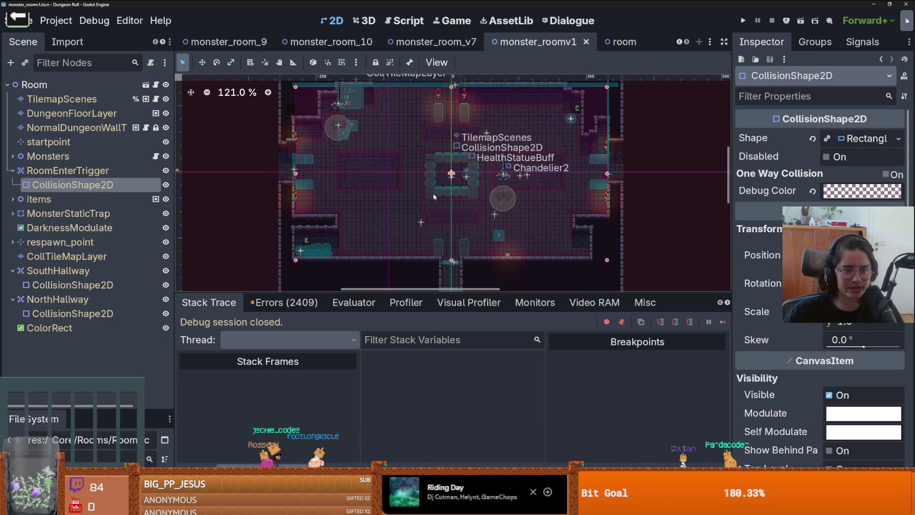
{"action": "scroll", "coordinate": [352, 200], "scroll_direction": "up", "scroll_amount": 1}
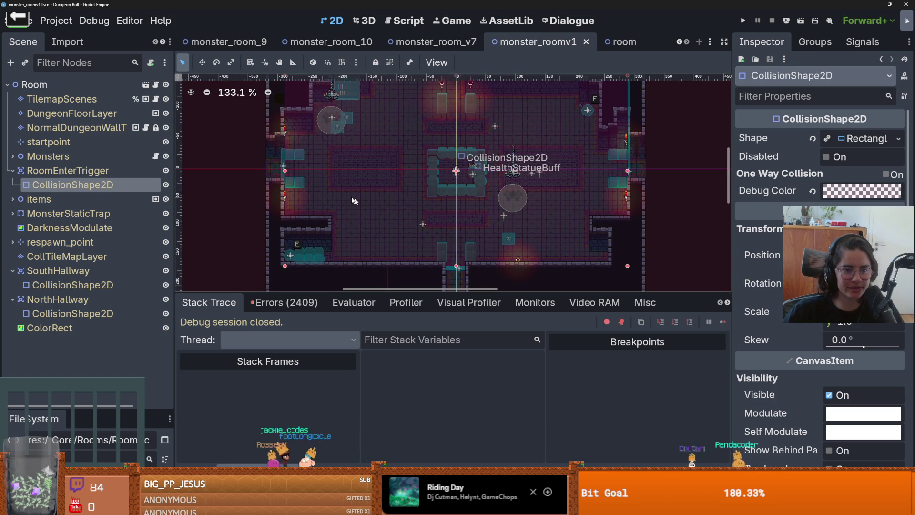
{"action": "left_click", "coordinate": [13, 171]}
{"action": "scroll", "coordinate": [361, 212], "scroll_direction": "down", "scroll_amount": 2}
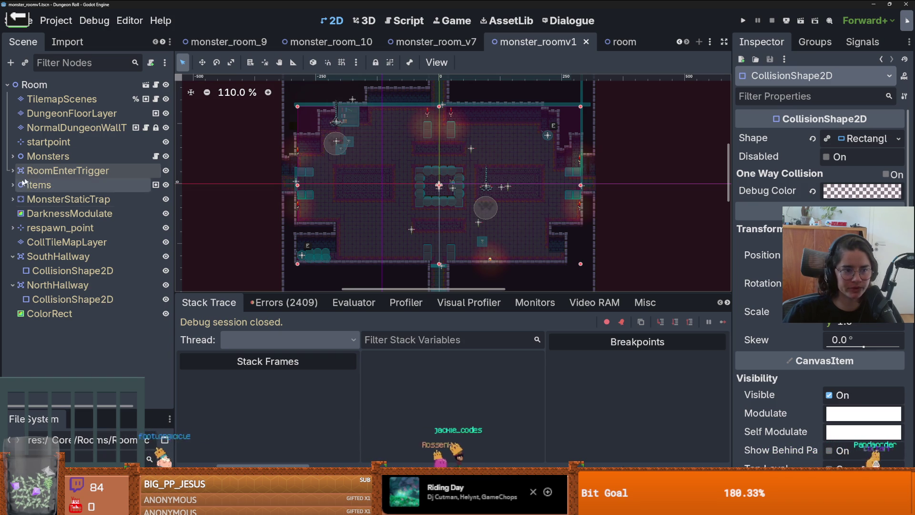
Step: Select CollTileMapLayer, show its tileset tiles, and glance at the debugger error list
{"action": "left_click", "coordinate": [90, 242]}
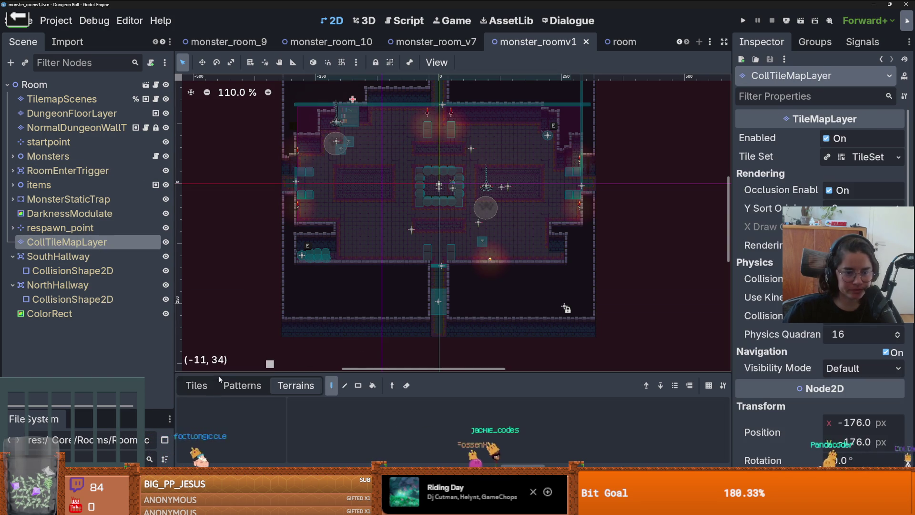
{"action": "left_click", "coordinate": [196, 385]}
{"action": "scroll", "coordinate": [384, 277], "scroll_direction": "up", "scroll_amount": 1}
{"action": "scroll", "coordinate": [384, 277], "scroll_direction": "down", "scroll_amount": 2}
{"action": "scroll", "coordinate": [384, 277], "scroll_direction": "left", "scroll_amount": 1}
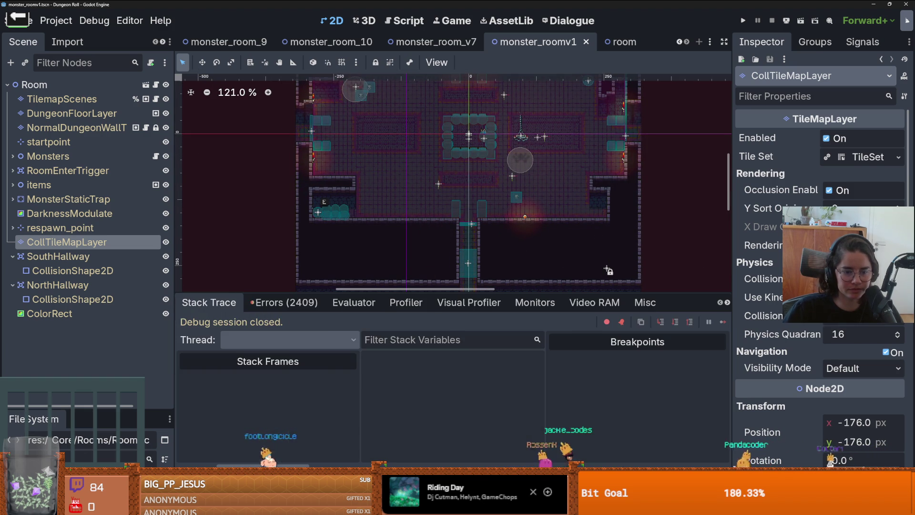
{"action": "left_click", "coordinate": [281, 303]}
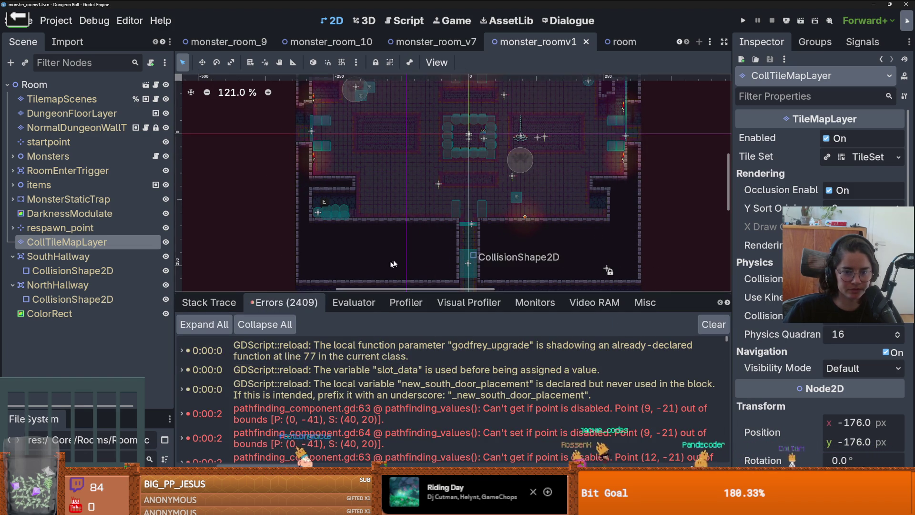
{"action": "scroll", "coordinate": [396, 254], "scroll_direction": "down", "scroll_amount": 4}
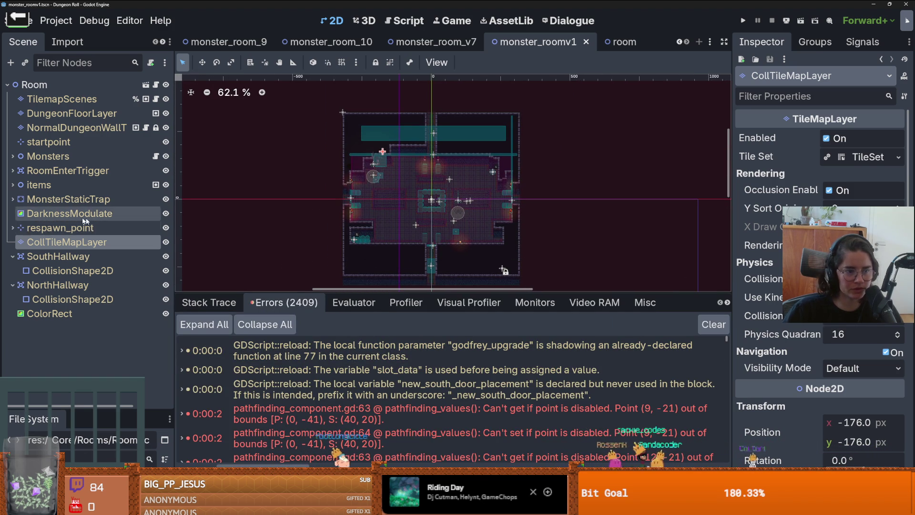
Step: Check the respawn_point, MonsterStaticTrap and Monsters nodes, collapse both hallways, and select the startpoint marker
{"action": "left_click", "coordinate": [11, 228]}
{"action": "left_click", "coordinate": [11, 228]}
{"action": "left_click", "coordinate": [13, 199]}
{"action": "left_click", "coordinate": [12, 199]}
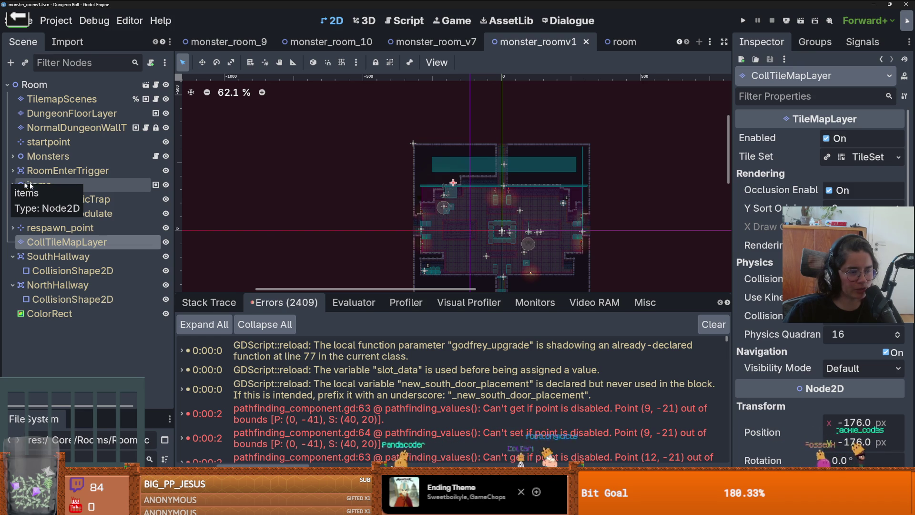
{"action": "scroll", "coordinate": [326, 172], "scroll_direction": "down", "scroll_amount": 2}
{"action": "scroll", "coordinate": [326, 172], "scroll_direction": "down", "scroll_amount": 1}
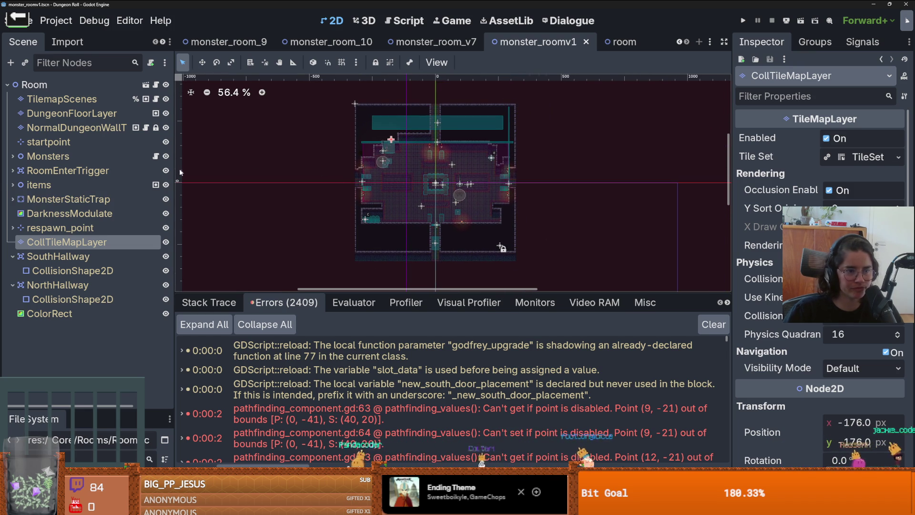
{"action": "left_click", "coordinate": [12, 257]}
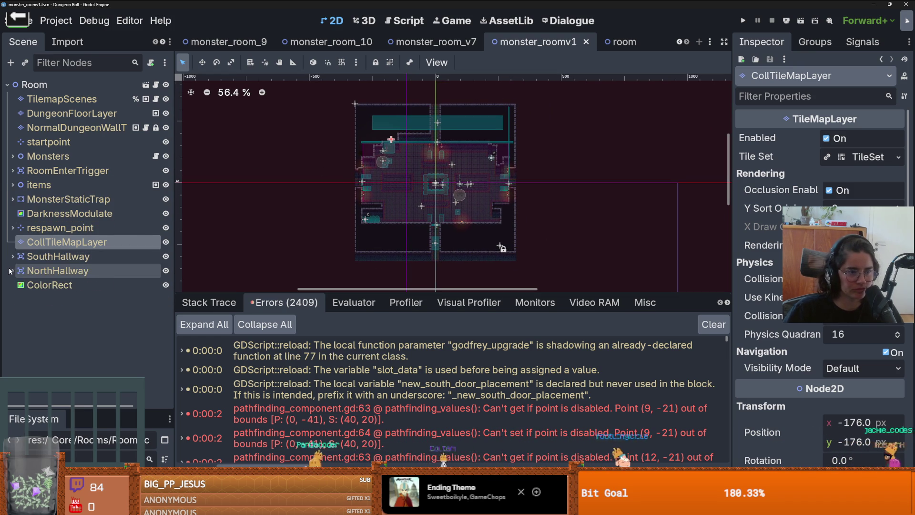
{"action": "left_click", "coordinate": [12, 270]}
{"action": "left_click", "coordinate": [12, 156]}
{"action": "left_click", "coordinate": [12, 157]}
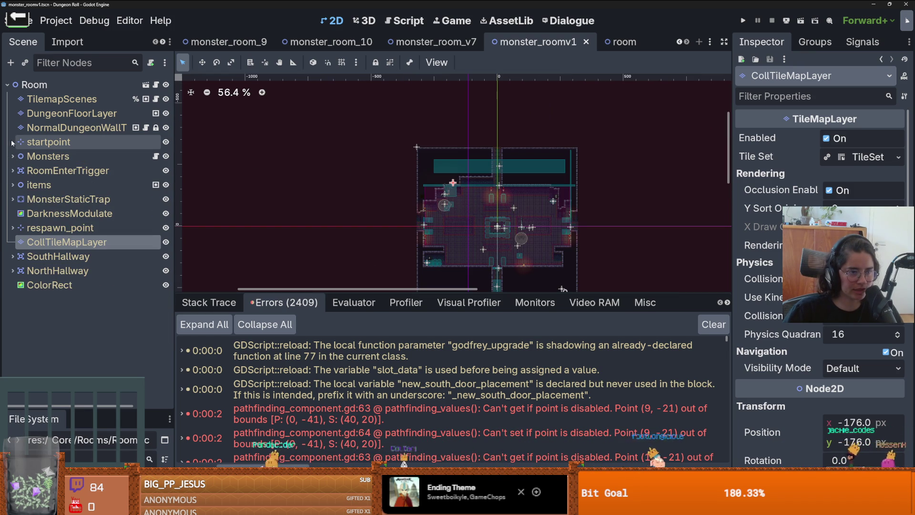
{"action": "scroll", "coordinate": [468, 173], "scroll_direction": "up", "scroll_amount": 3}
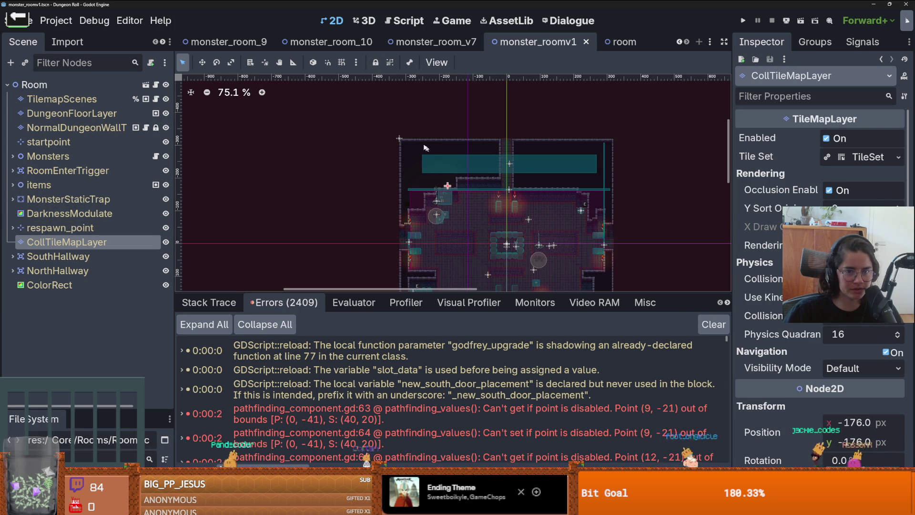
{"action": "left_click", "coordinate": [399, 139]}
{"action": "left_click_drag", "start_coordinate": [506, 196], "coordinate": [489, 125]}
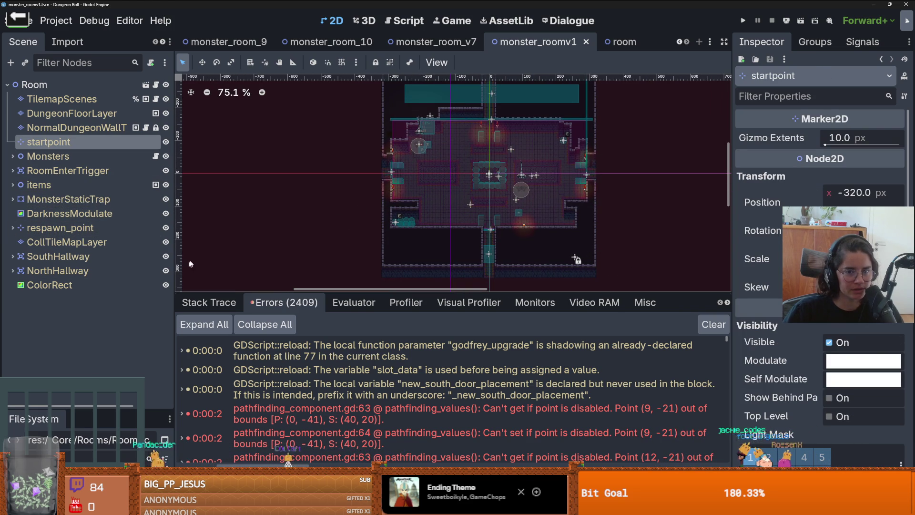
Step: Paint collision tiles along the wall row, 16- and 18-tile floor strips, and column -8
{"action": "left_click", "coordinate": [106, 243]}
{"action": "left_click", "coordinate": [559, 418]}
{"action": "scroll", "coordinate": [376, 196], "scroll_direction": "up", "scroll_amount": 4}
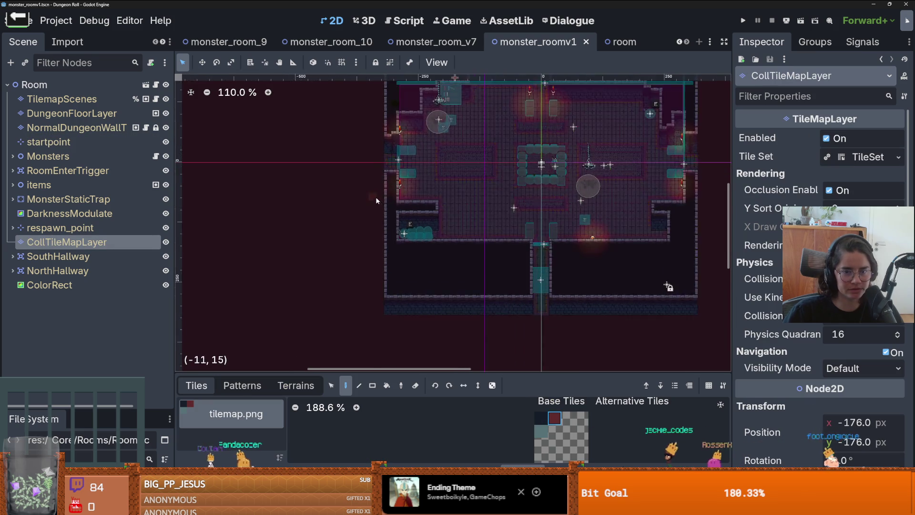
{"action": "left_click_drag", "start_coordinate": [400, 210], "coordinate": [426, 209]}
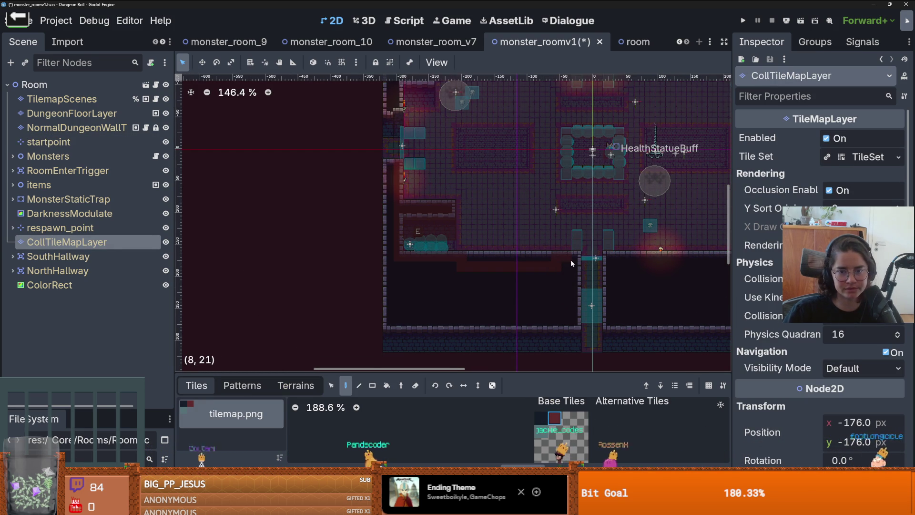
{"action": "key", "text": "r"}
{"action": "left_click_drag", "start_coordinate": [408, 209], "coordinate": [442, 208]}
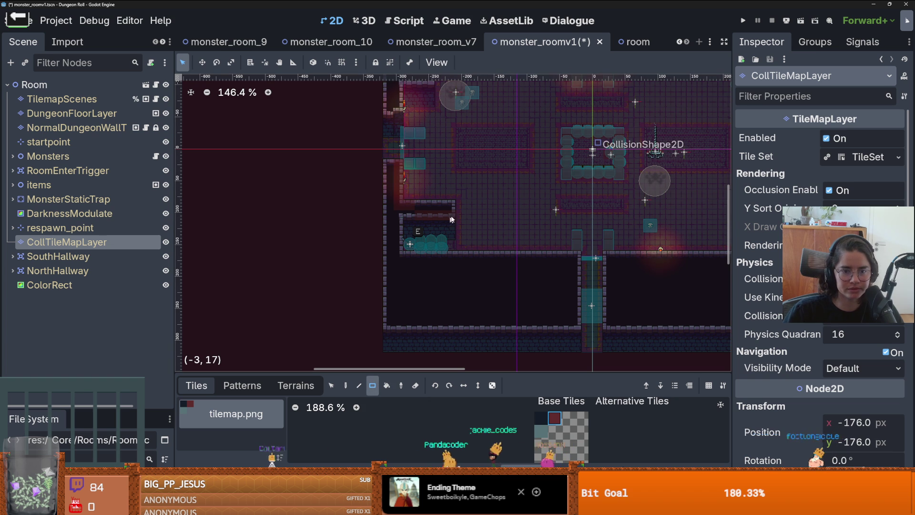
{"action": "left_click_drag", "start_coordinate": [398, 251], "coordinate": [568, 261]}
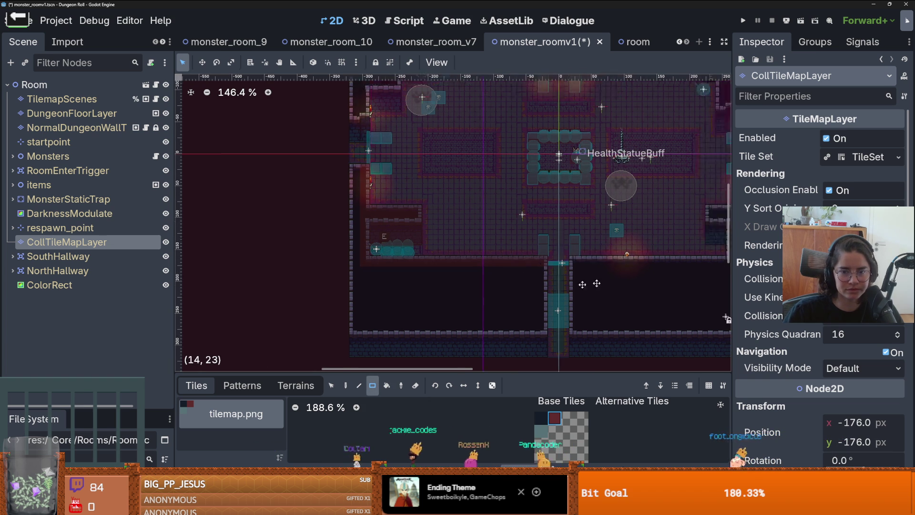
{"action": "scroll", "coordinate": [476, 272], "scroll_direction": "right", "scroll_amount": 5}
{"action": "left_click_drag", "start_coordinate": [393, 269], "coordinate": [568, 275]}
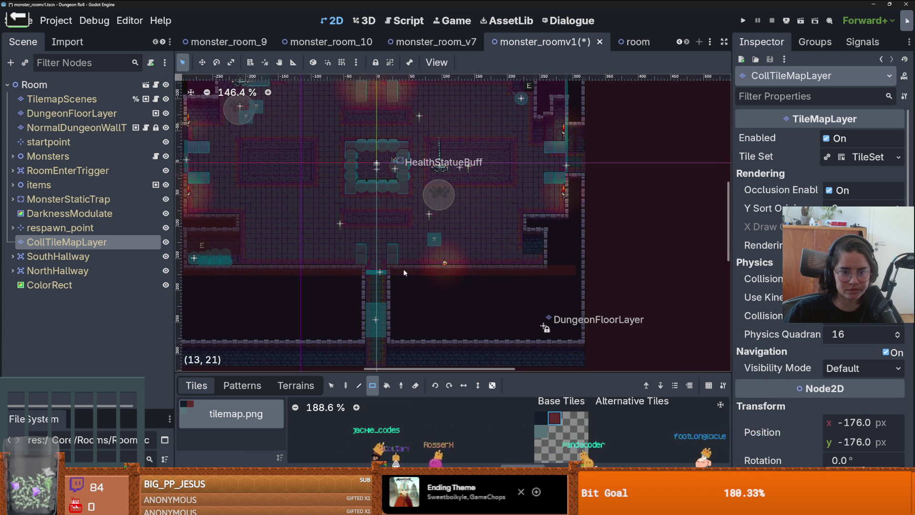
{"action": "scroll", "coordinate": [346, 266], "scroll_direction": "left", "scroll_amount": 5}
{"action": "mouse_move", "coordinate": [374, 154]}
{"action": "left_mouse_down"}
{"action": "mouse_move", "coordinate": [370, 215]}
{"action": "mouse_move", "coordinate": [380, 193]}
{"action": "mouse_move", "coordinate": [401, 194]}
{"action": "mouse_move", "coordinate": [410, 145]}
{"action": "mouse_move", "coordinate": [445, 164]}
{"action": "mouse_move", "coordinate": [413, 208]}
{"action": "left_mouse_up"}
Step: Fill an 8x2 block, the top wall strip, a 1x7 column and the right-side column with collision tiles
{"action": "scroll", "coordinate": [374, 210], "scroll_direction": "up", "scroll_amount": 2}
{"action": "scroll", "coordinate": [453, 133], "scroll_direction": "up", "scroll_amount": 2}
{"action": "scroll", "coordinate": [444, 170], "scroll_direction": "up", "scroll_amount": 3}
{"action": "mouse_move", "coordinate": [429, 178]}
{"action": "left_mouse_down"}
{"action": "mouse_move", "coordinate": [568, 201]}
{"action": "mouse_move", "coordinate": [454, 203]}
{"action": "left_mouse_up"}
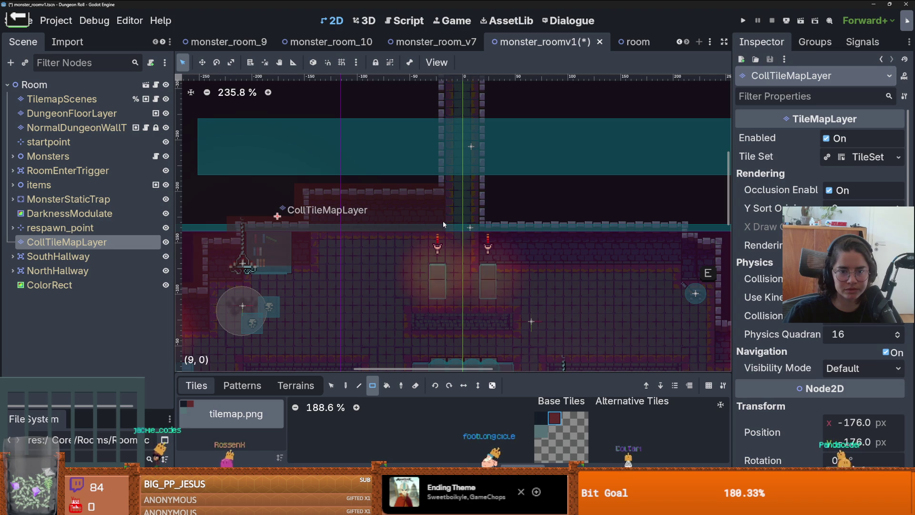
{"action": "scroll", "coordinate": [429, 200], "scroll_direction": "down", "scroll_amount": 3}
{"action": "scroll", "coordinate": [429, 200], "scroll_direction": "right", "scroll_amount": 4}
{"action": "mouse_move", "coordinate": [410, 168]}
{"action": "left_mouse_down"}
{"action": "mouse_move", "coordinate": [410, 187]}
{"action": "mouse_move", "coordinate": [609, 197]}
{"action": "left_mouse_up"}
{"action": "scroll", "coordinate": [572, 162], "scroll_direction": "down", "scroll_amount": 3}
{"action": "mouse_move", "coordinate": [537, 125]}
{"action": "left_mouse_down"}
{"action": "mouse_move", "coordinate": [543, 217]}
{"action": "mouse_move", "coordinate": [578, 224]}
{"action": "left_mouse_up"}
{"action": "left_click_drag", "start_coordinate": [587, 164], "coordinate": [604, 236]}
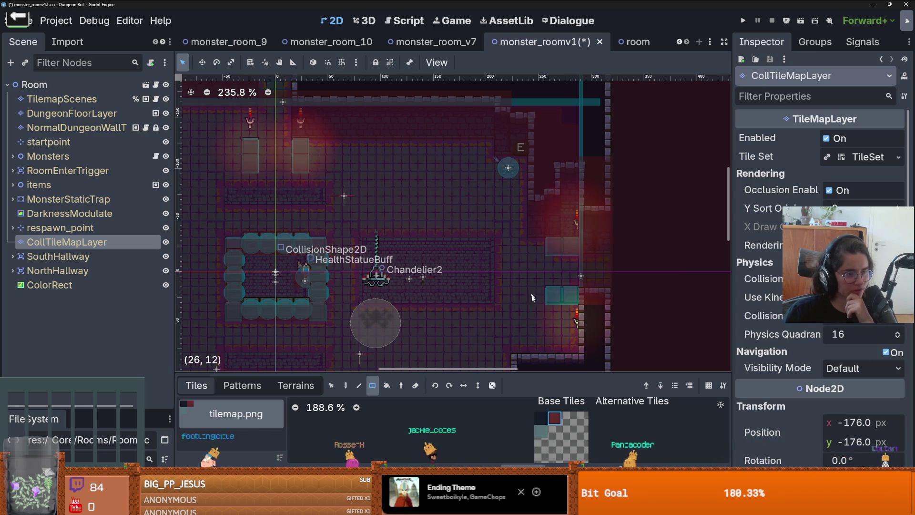
Step: Review the painted collision tiles across the room, then select the TilemapScenes layer
{"action": "scroll", "coordinate": [569, 286], "scroll_direction": "down", "scroll_amount": 2}
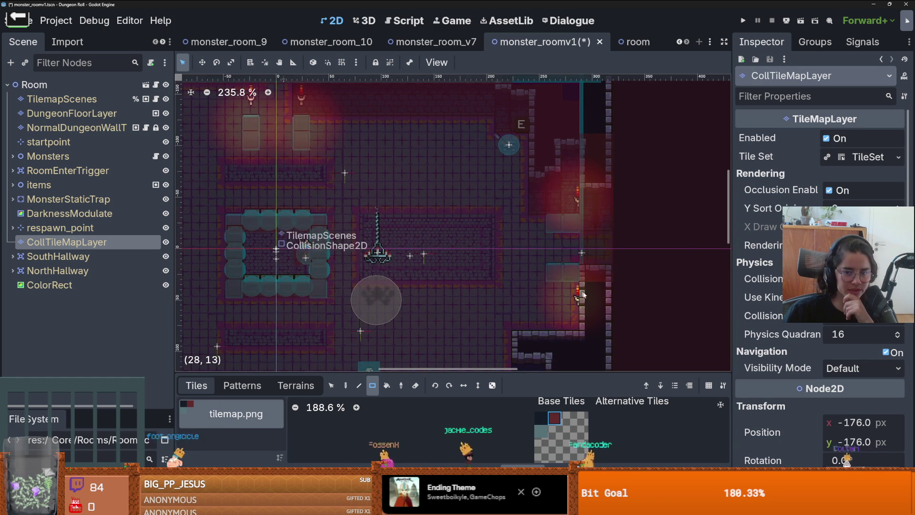
{"action": "scroll", "coordinate": [592, 274], "scroll_direction": "down", "scroll_amount": 5}
{"action": "scroll", "coordinate": [591, 334], "scroll_direction": "down", "scroll_amount": 5}
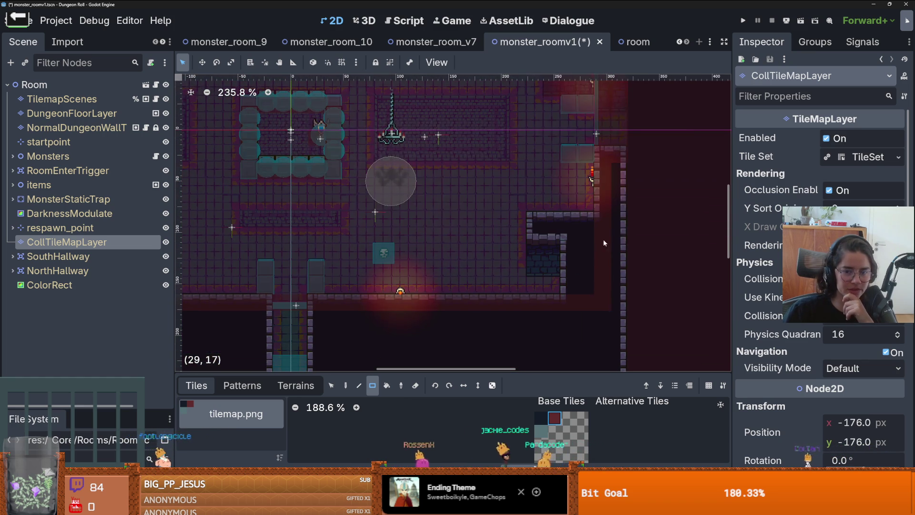
{"action": "scroll", "coordinate": [533, 262], "scroll_direction": "down", "scroll_amount": 6}
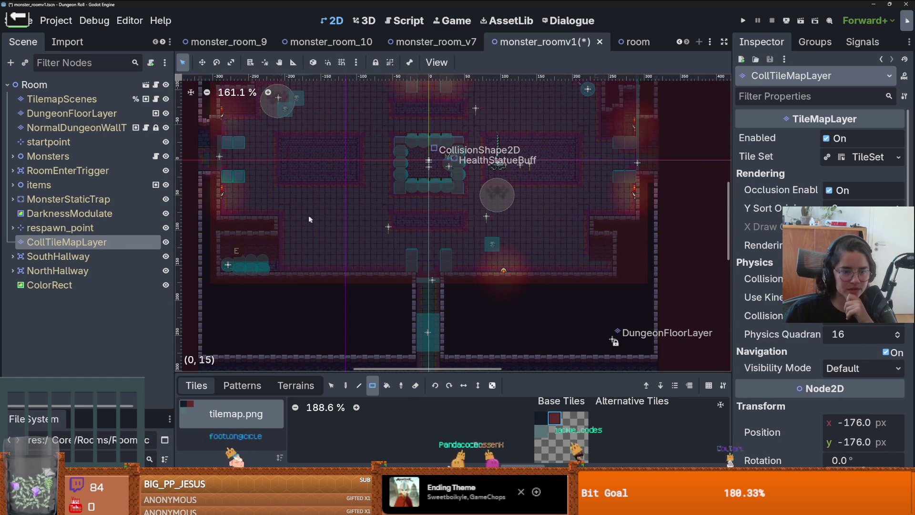
{"action": "scroll", "coordinate": [447, 270], "scroll_direction": "up", "scroll_amount": 3}
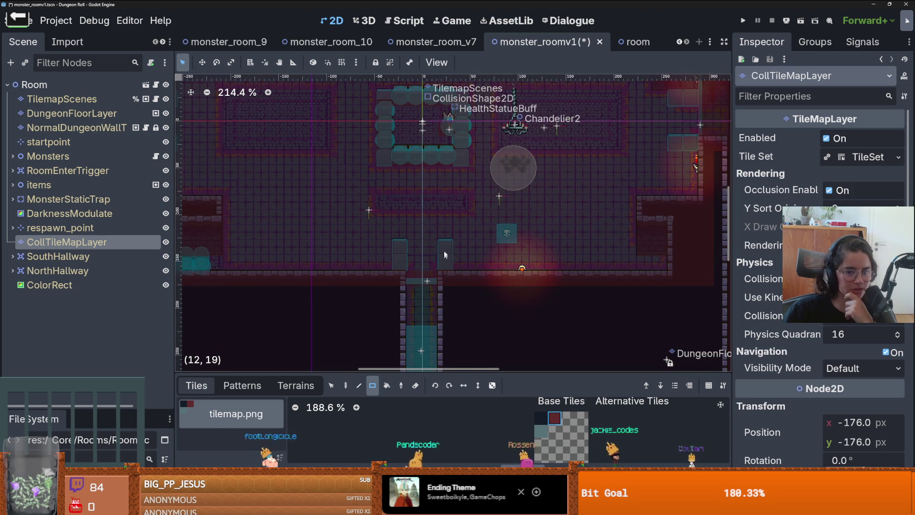
{"action": "scroll", "coordinate": [343, 233], "scroll_direction": "left", "scroll_amount": 5}
{"action": "scroll", "coordinate": [309, 205], "scroll_direction": "up", "scroll_amount": 2}
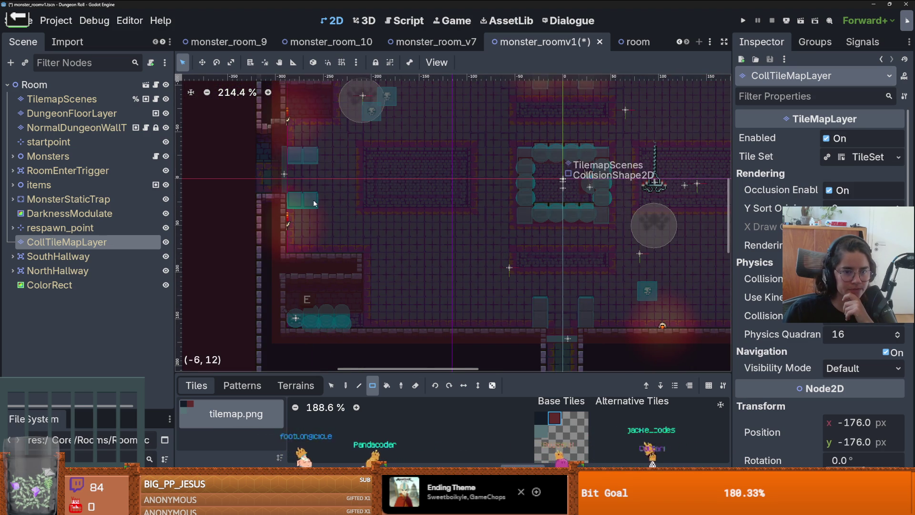
{"action": "scroll", "coordinate": [419, 178], "scroll_direction": "up", "scroll_amount": 5}
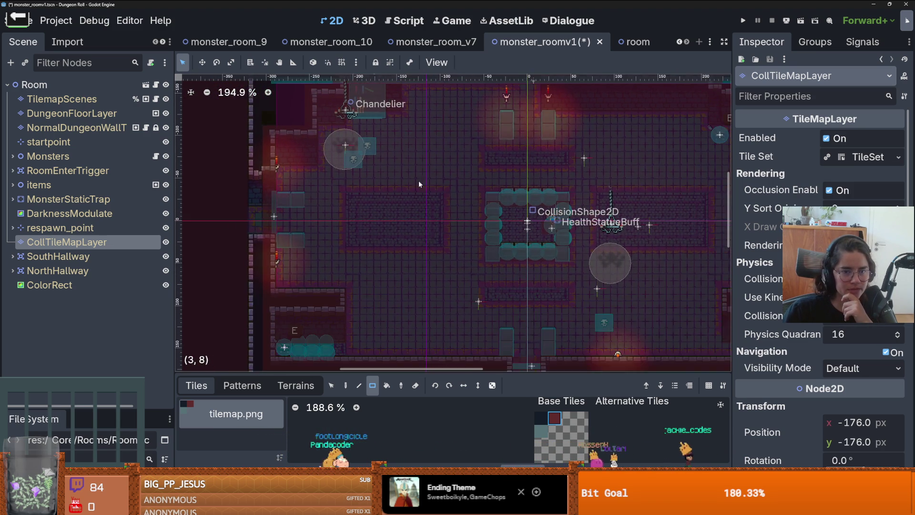
{"action": "scroll", "coordinate": [410, 241], "scroll_direction": "down", "scroll_amount": 1}
{"action": "scroll", "coordinate": [410, 242], "scroll_direction": "right", "scroll_amount": 3}
{"action": "scroll", "coordinate": [410, 242], "scroll_direction": "down", "scroll_amount": 1}
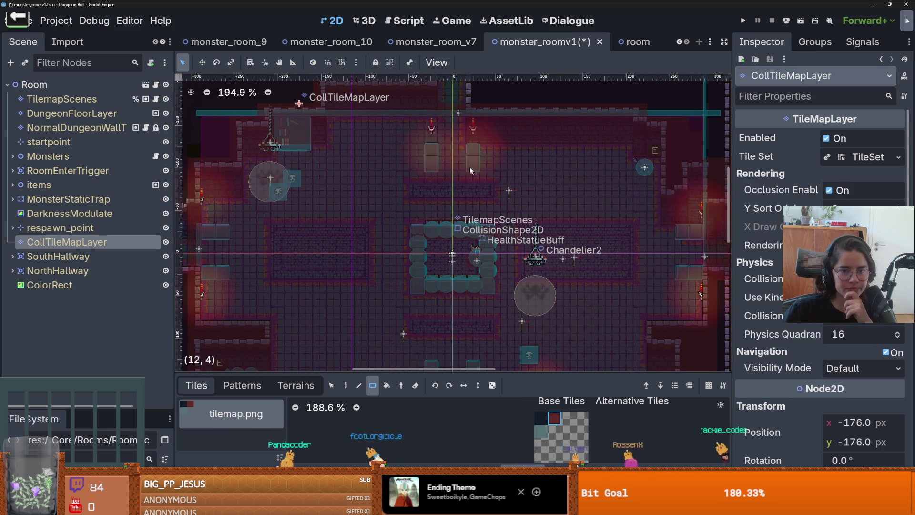
{"action": "scroll", "coordinate": [436, 118], "scroll_direction": "up", "scroll_amount": 2}
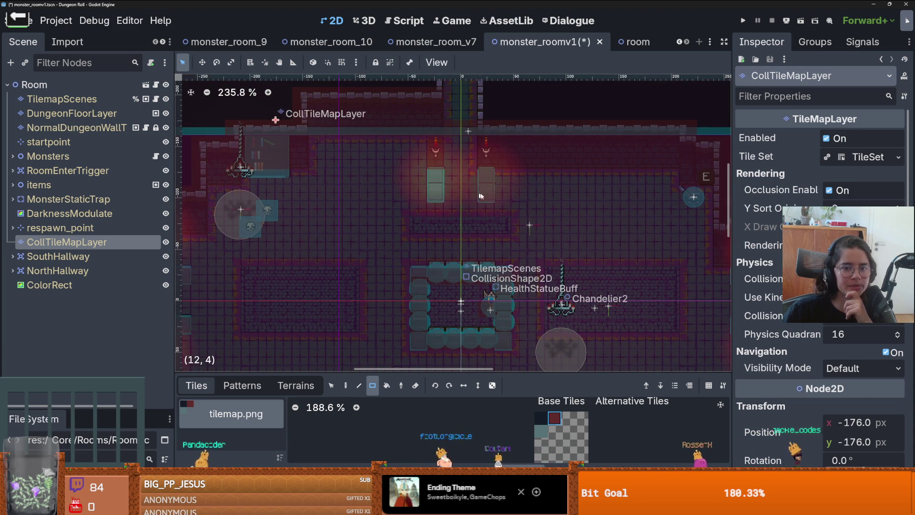
{"action": "scroll", "coordinate": [470, 176], "scroll_direction": "down", "scroll_amount": 2}
{"action": "left_click", "coordinate": [62, 99]}
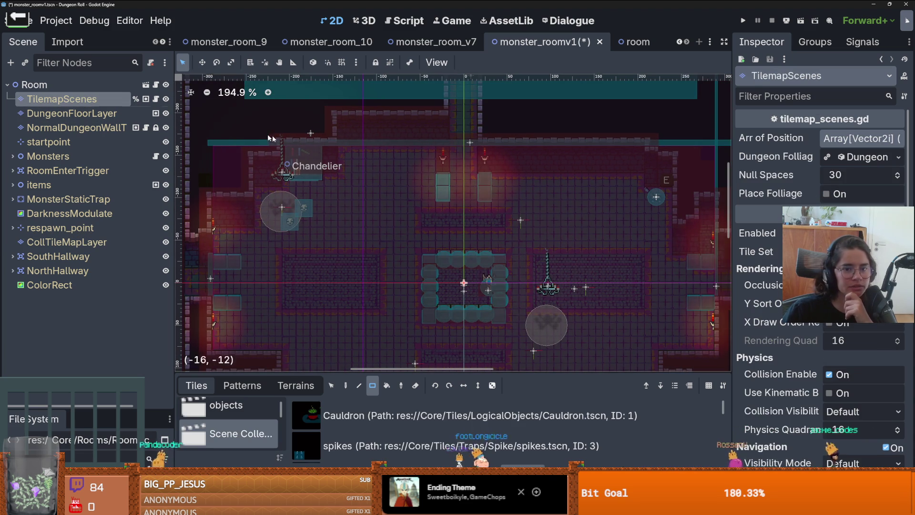
Step: Step between TilemapScenes and DungeonFloorLayer and switch the tile editor to selection mode
{"action": "key", "text": "Down"}
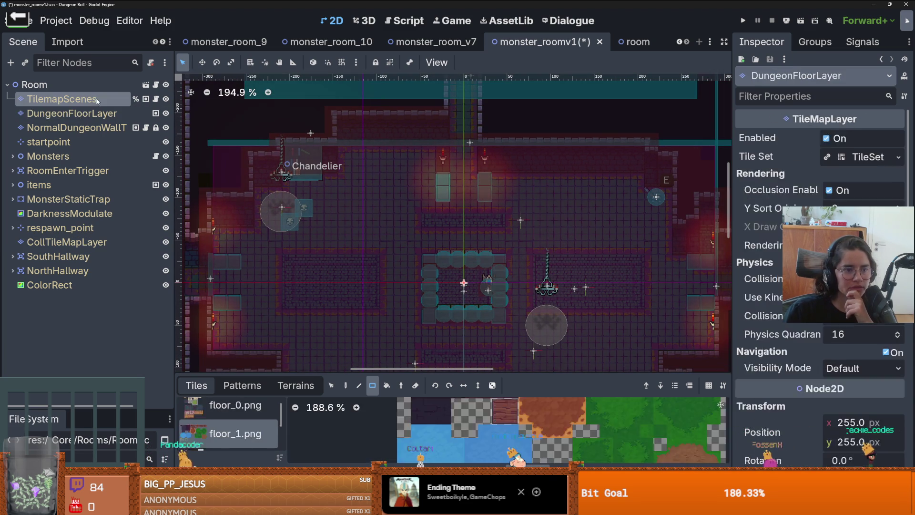
{"action": "key", "text": "Up"}
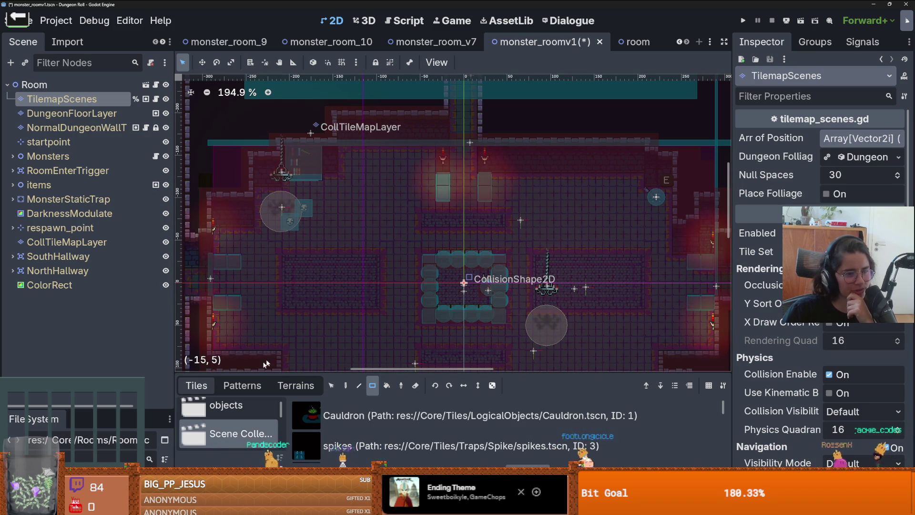
{"action": "left_click", "coordinate": [332, 385]}
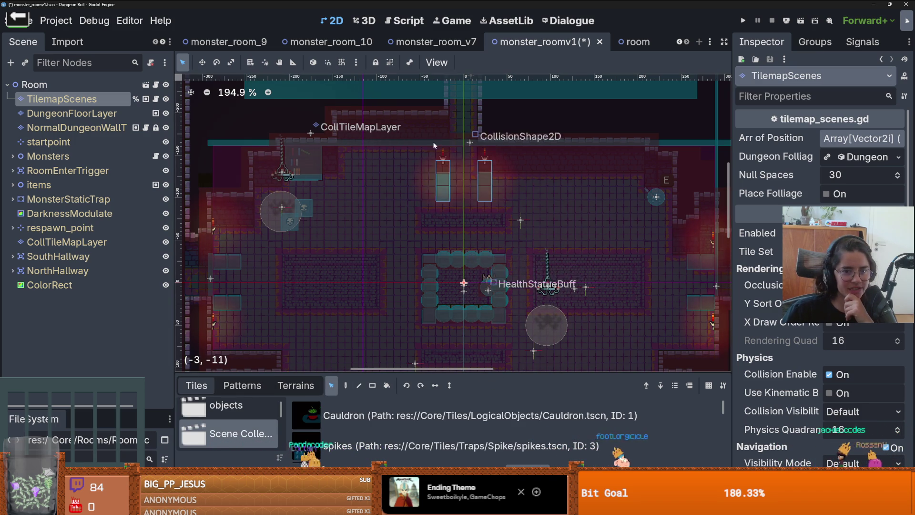
{"action": "scroll", "coordinate": [448, 230], "scroll_direction": "up", "scroll_amount": 2}
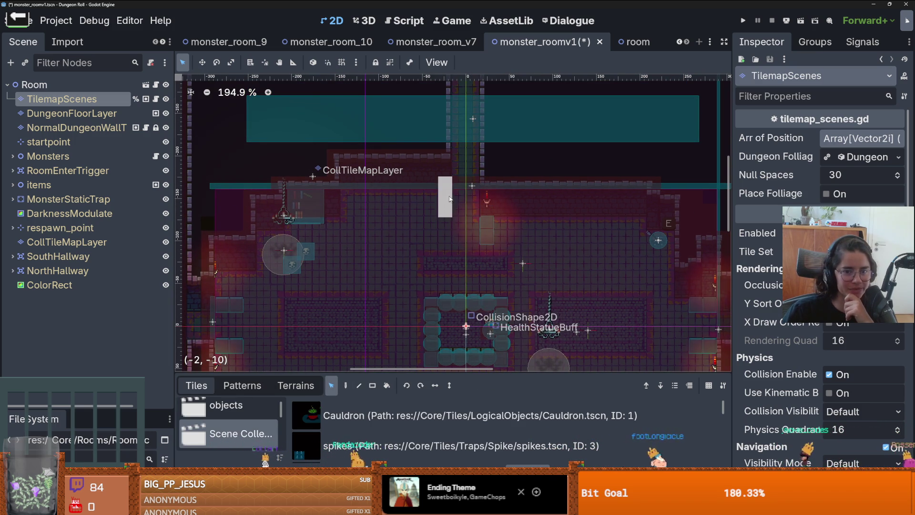
{"action": "scroll", "coordinate": [476, 219], "scroll_direction": "down", "scroll_amount": 3}
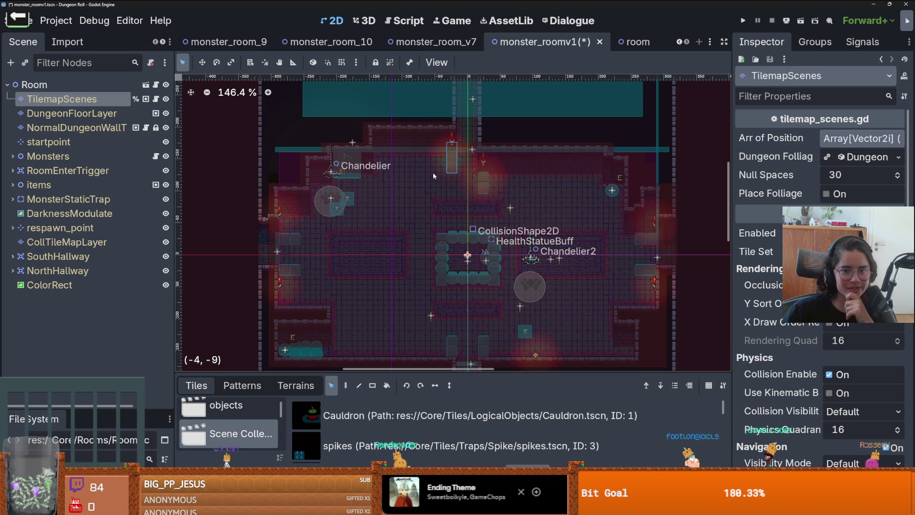
{"action": "scroll", "coordinate": [558, 233], "scroll_direction": "up", "scroll_amount": 1}
{"action": "scroll", "coordinate": [559, 234], "scroll_direction": "down", "scroll_amount": 1}
{"action": "scroll", "coordinate": [508, 221], "scroll_direction": "down", "scroll_amount": 3}
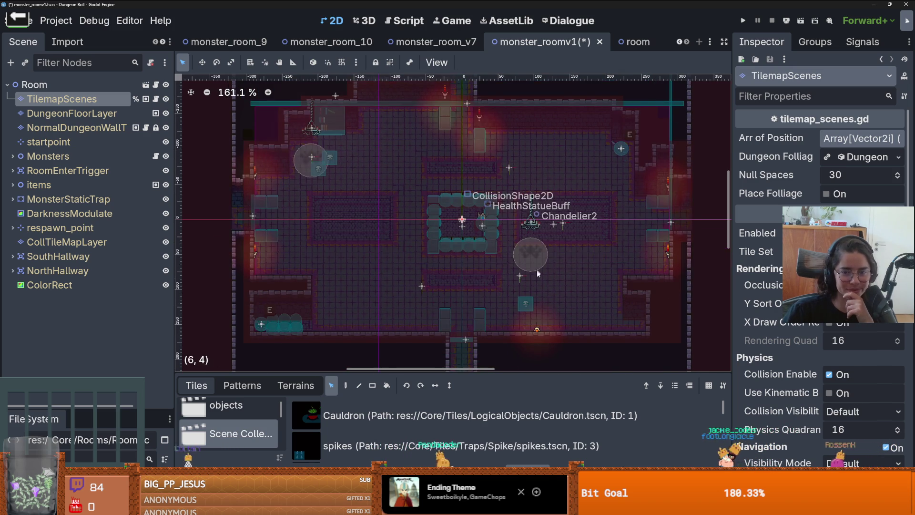
Step: Select the dungeon wall layer, then CollTileMapLayer with a collision tile and paint tool, and save
{"action": "left_click", "coordinate": [425, 289]}
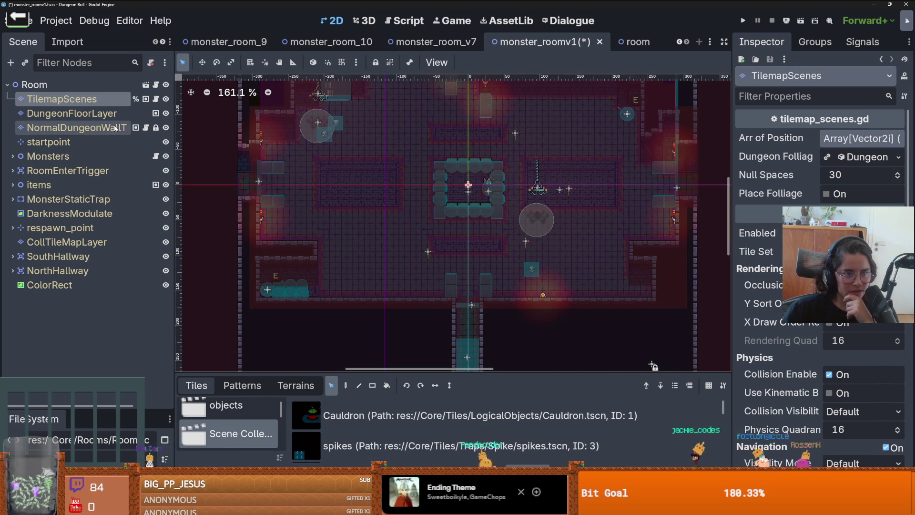
{"action": "left_click", "coordinate": [67, 242]}
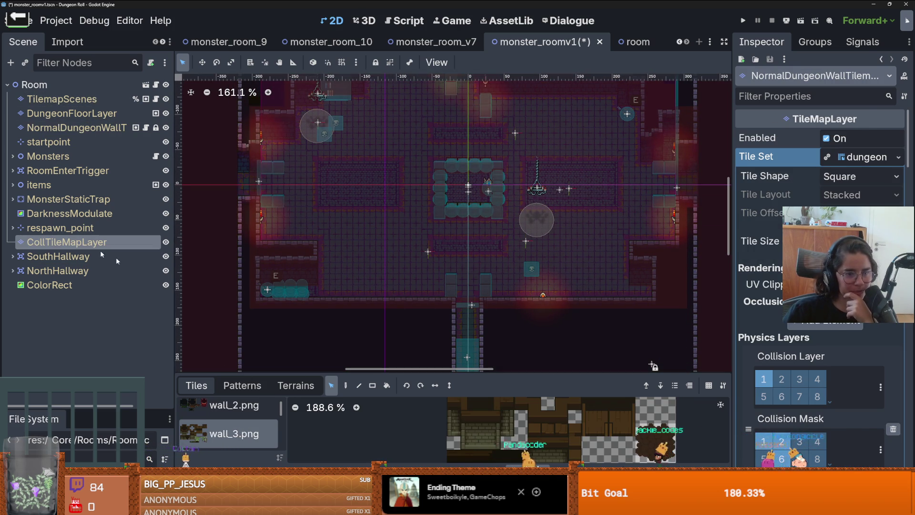
{"action": "left_click", "coordinate": [554, 418]}
{"action": "scroll", "coordinate": [455, 293], "scroll_direction": "up", "scroll_amount": 4}
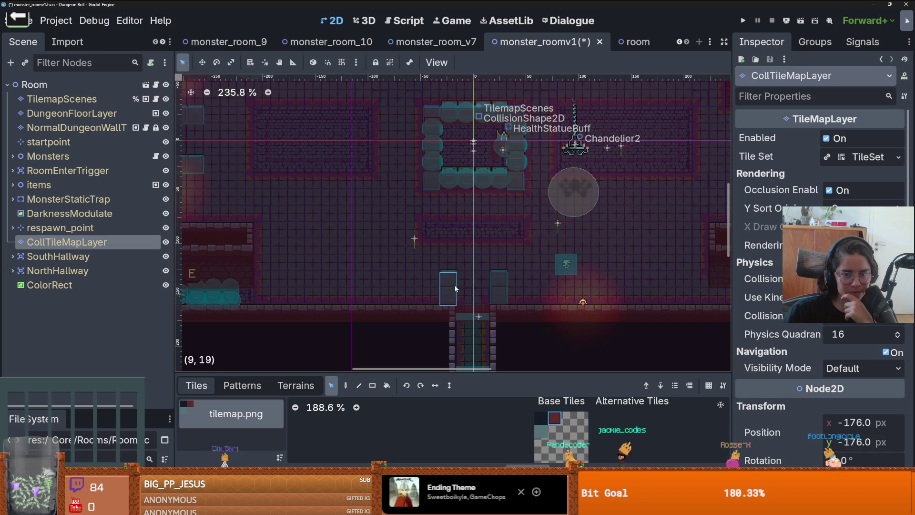
{"action": "left_click", "coordinate": [350, 386]}
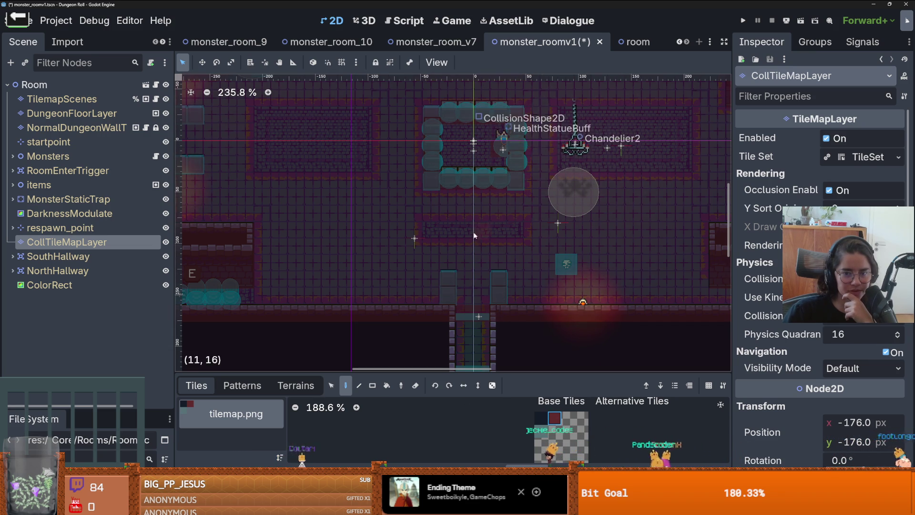
{"action": "scroll", "coordinate": [473, 231], "scroll_direction": "up", "scroll_amount": 3}
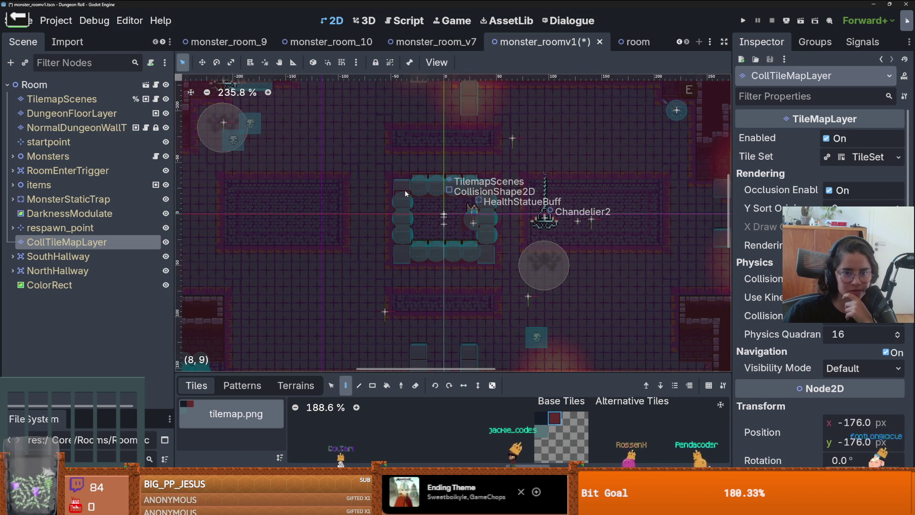
{"action": "scroll", "coordinate": [425, 240], "scroll_direction": "down", "scroll_amount": 1}
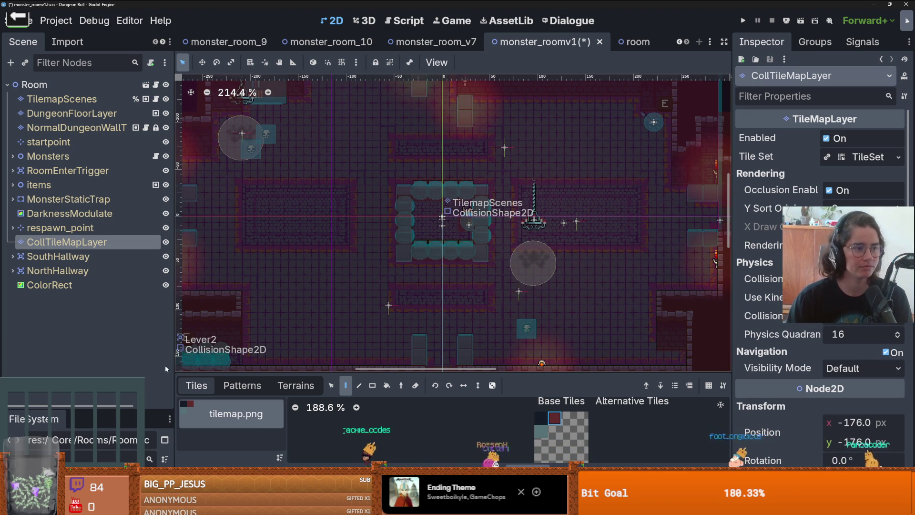
{"action": "scroll", "coordinate": [424, 264], "scroll_direction": "right", "scroll_amount": 1}
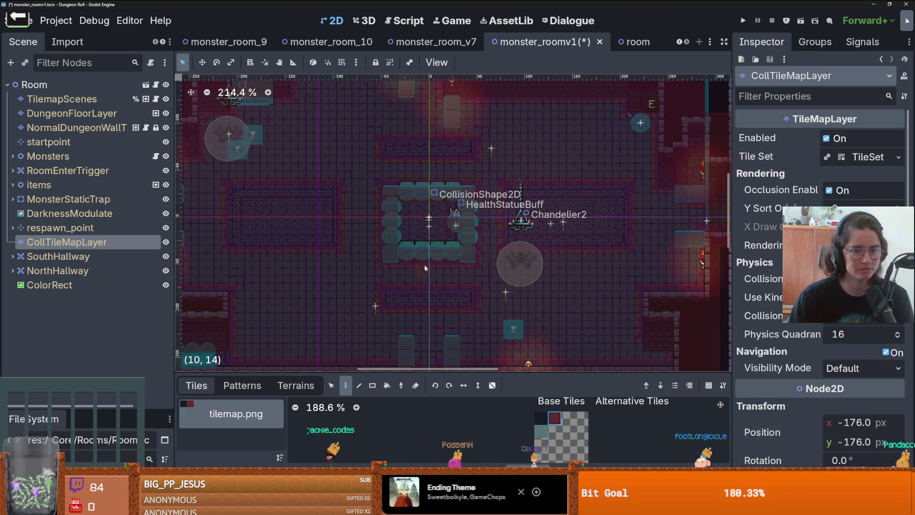
{"action": "key", "text": "ctrl+s"}
{"action": "scroll", "coordinate": [464, 305], "scroll_direction": "down", "scroll_amount": 3}
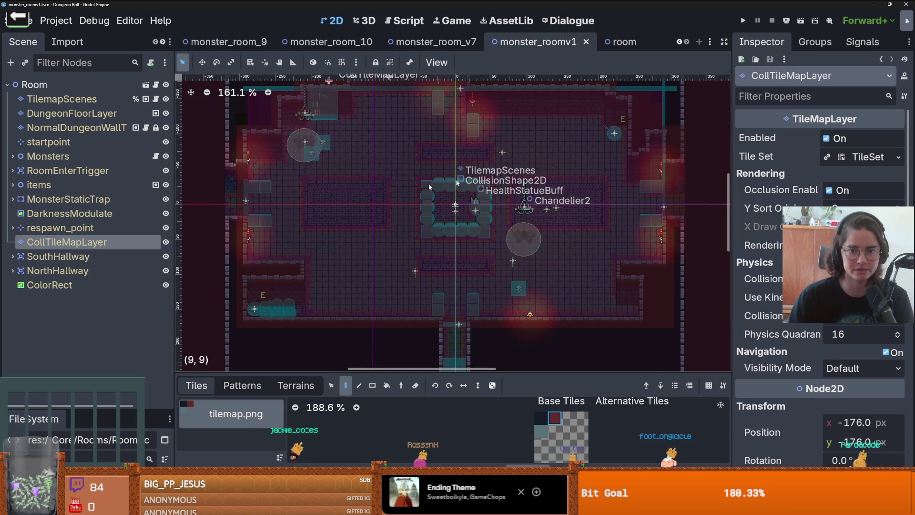
Step: Run the game, walk the knight down, left, down and right around the fountain, then stop it
{"action": "left_click", "coordinate": [744, 21]}
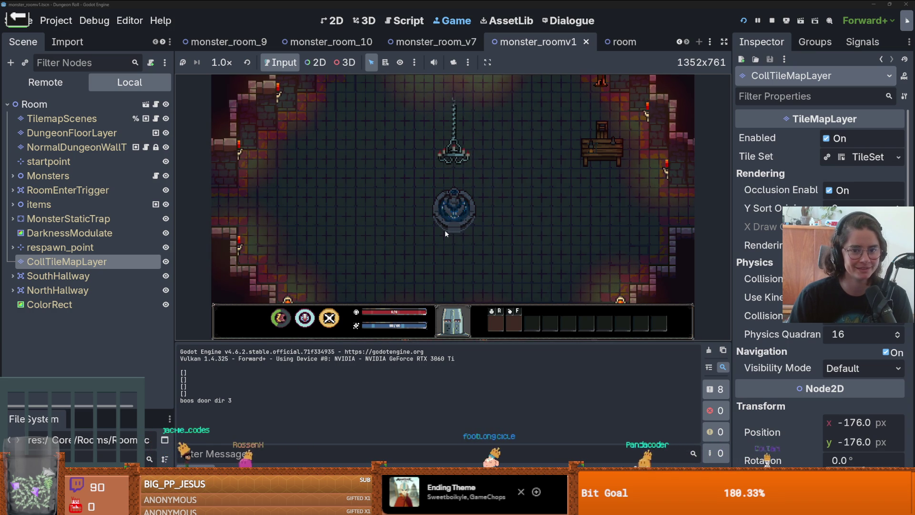
{"action": "key", "text": "s"}
{"action": "key", "text": "a"}
{"action": "key", "text": "s"}
{"action": "key", "text": "d"}
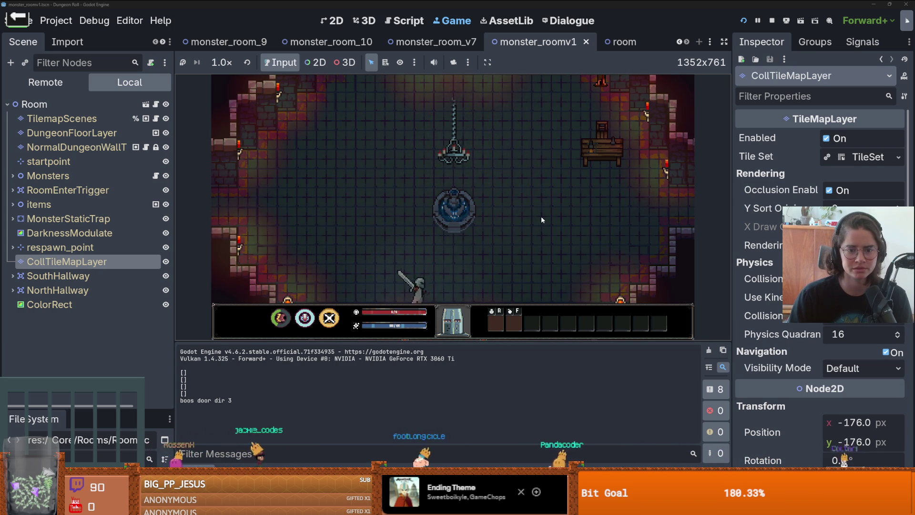
{"action": "key", "text": "F8"}
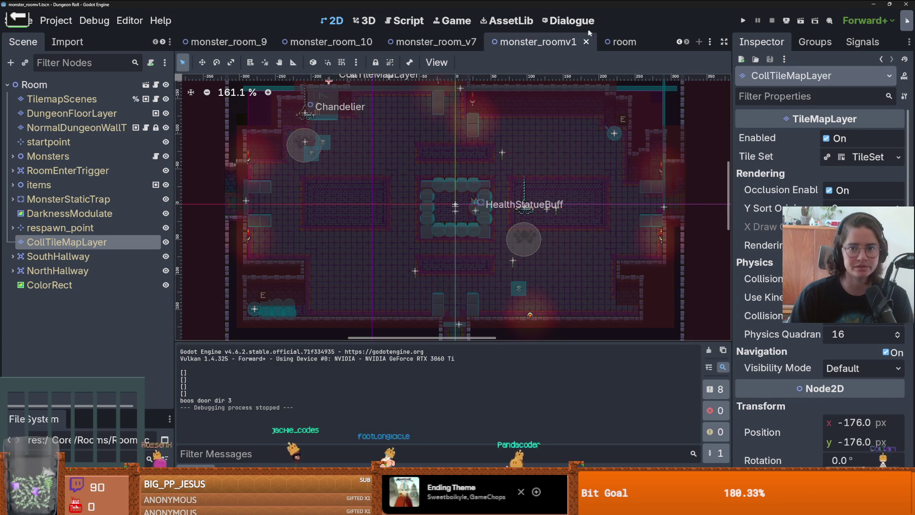
{"action": "scroll", "coordinate": [381, 42], "scroll_direction": "up", "scroll_amount": 3}
Step: In root_room, give RoomEnterTrigger's CollisionShape2D a rectangle collision shape
{"action": "left_click", "coordinate": [377, 41]}
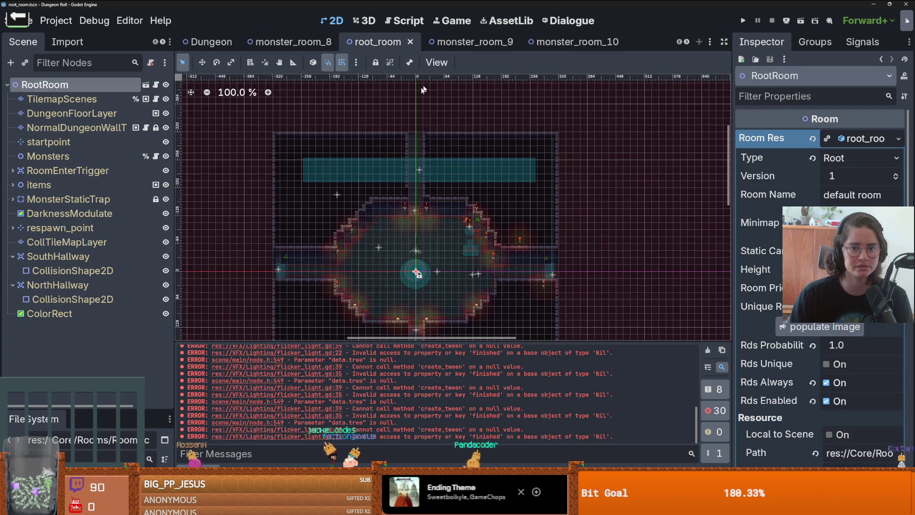
{"action": "left_click", "coordinate": [12, 170]}
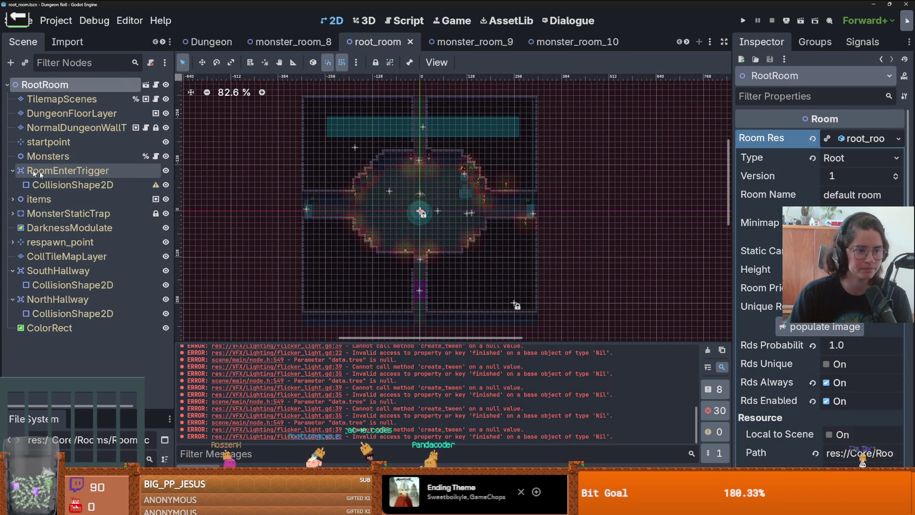
{"action": "left_click", "coordinate": [98, 185]}
{"action": "left_click", "coordinate": [899, 138]}
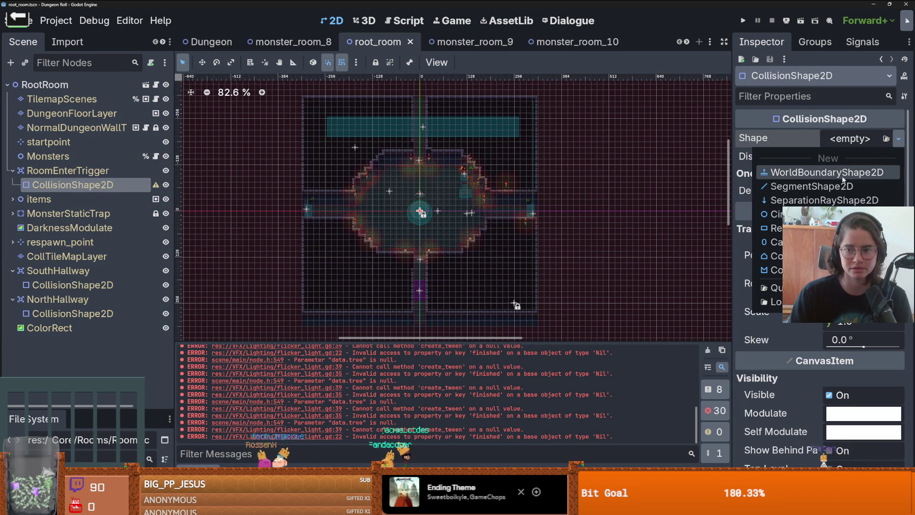
{"action": "left_click", "coordinate": [772, 228]}
{"action": "scroll", "coordinate": [437, 205], "scroll_direction": "up", "scroll_amount": 8}
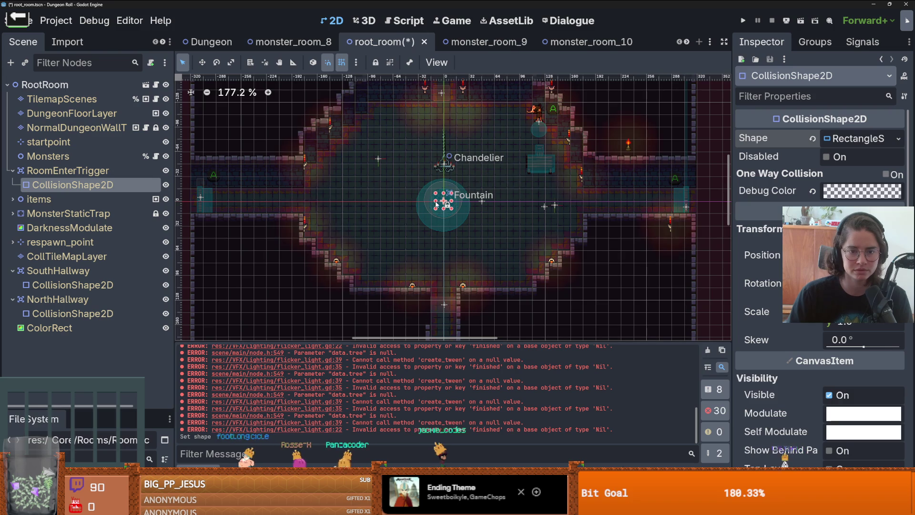
{"action": "scroll", "coordinate": [388, 194], "scroll_direction": "down", "scroll_amount": 3}
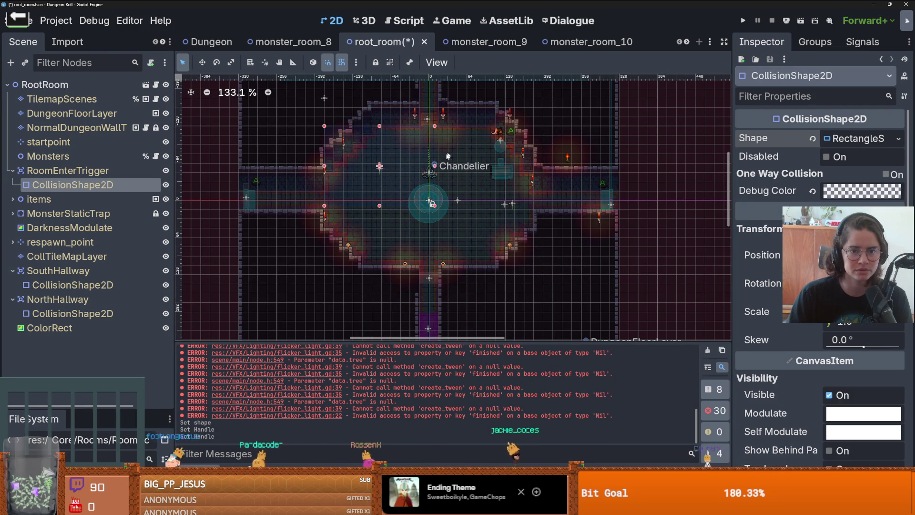
Step: Undo an accidental Chandelier move, then drag the entry trigger rectangle larger toward the bottom-right
{"action": "mouse_move", "coordinate": [427, 163]}
{"action": "left_mouse_down"}
{"action": "mouse_move", "coordinate": [497, 170]}
{"action": "mouse_move", "coordinate": [497, 140]}
{"action": "left_mouse_up"}
{"action": "key", "text": "ctrl+z"}
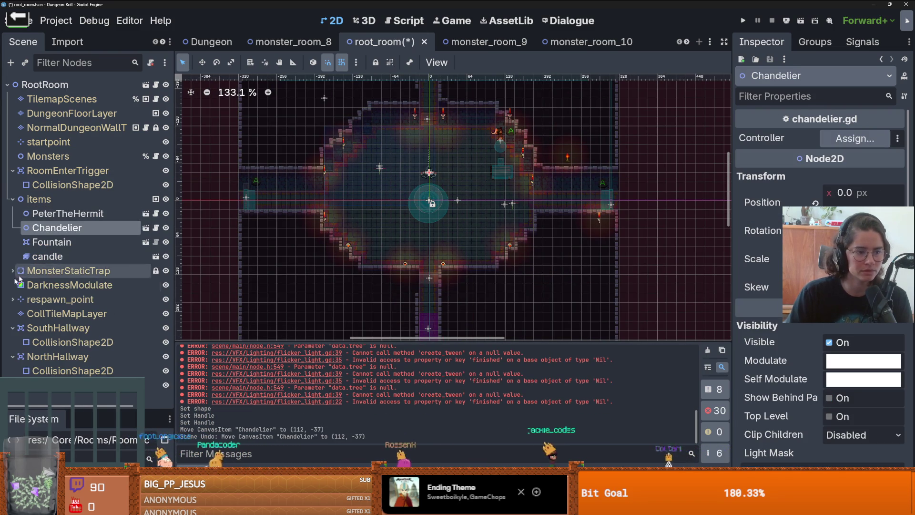
{"action": "left_click", "coordinate": [13, 270]}
{"action": "left_click", "coordinate": [70, 284]}
{"action": "scroll", "coordinate": [373, 204], "scroll_direction": "up", "scroll_amount": 5}
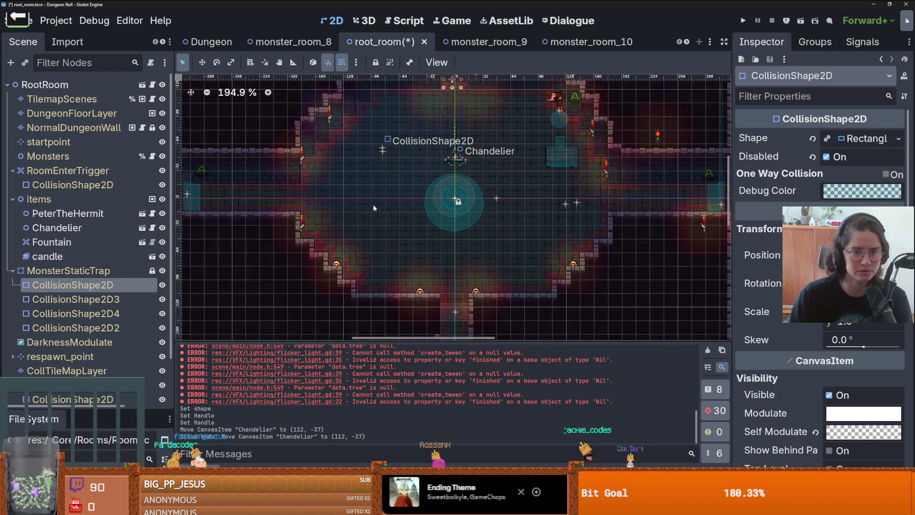
{"action": "left_click", "coordinate": [72, 184]}
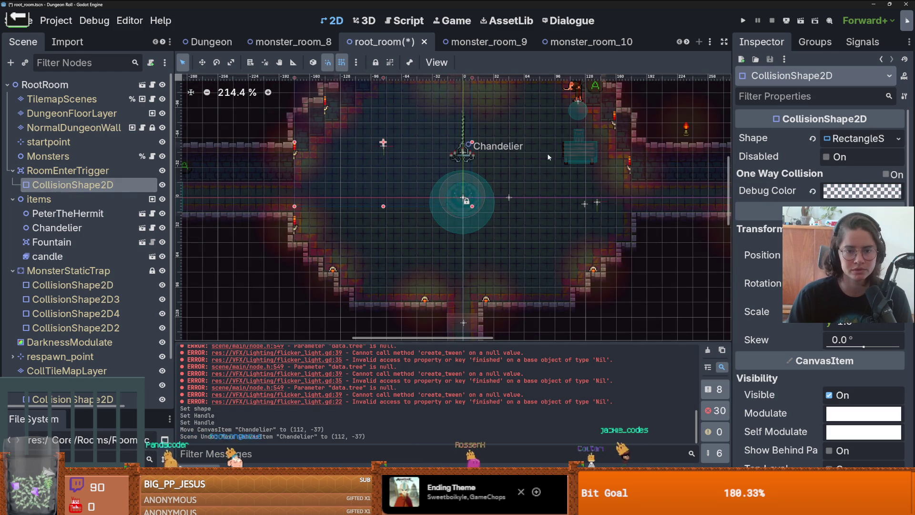
{"action": "left_click_drag", "start_coordinate": [473, 207], "coordinate": [626, 308]}
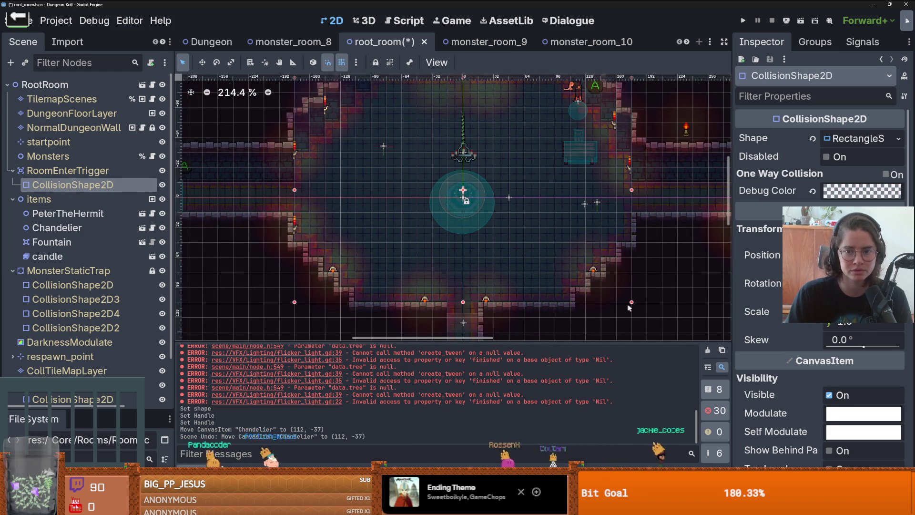
Step: Save the root_room scene and switch to the monster_room_v7 scene
{"action": "scroll", "coordinate": [471, 248], "scroll_direction": "down", "scroll_amount": 5}
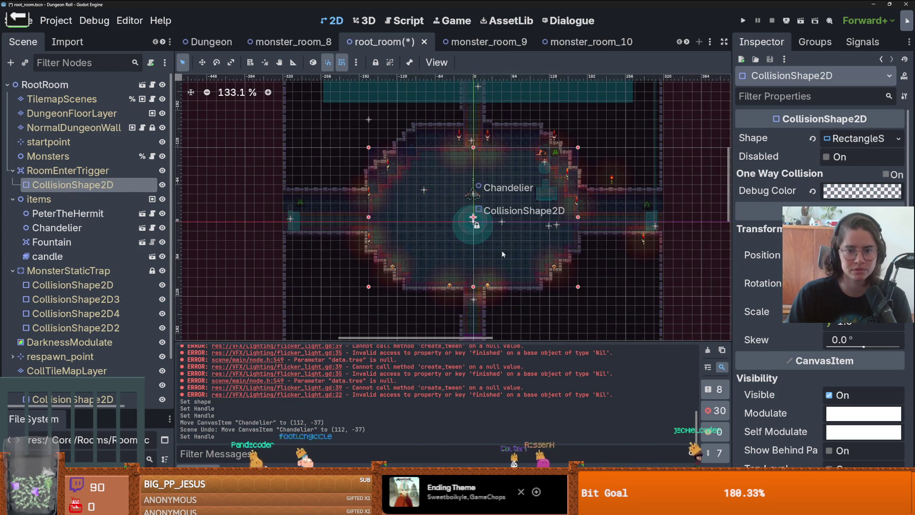
{"action": "key", "text": "ctrl+s"}
{"action": "scroll", "coordinate": [561, 142], "scroll_direction": "up", "scroll_amount": 3}
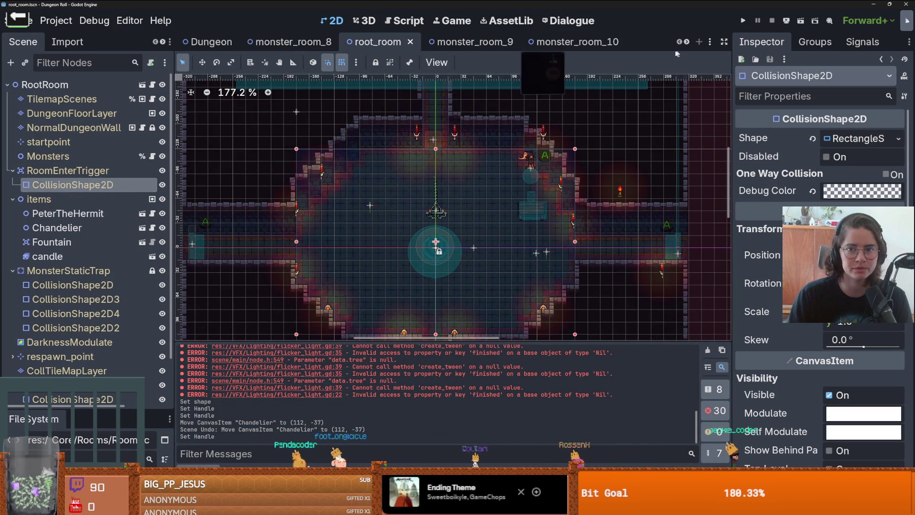
{"action": "scroll", "coordinate": [524, 42], "scroll_direction": "down", "scroll_amount": 2}
{"action": "left_click", "coordinate": [519, 42]}
{"action": "scroll", "coordinate": [369, 179], "scroll_direction": "up", "scroll_amount": 3}
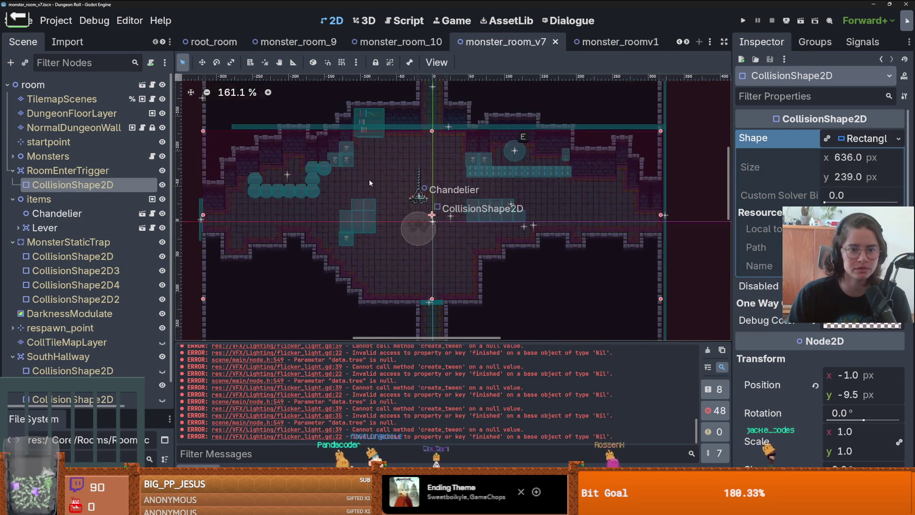
Step: Run the game with F5 and walk the player around, swinging the sword
{"action": "key", "text": "F5"}
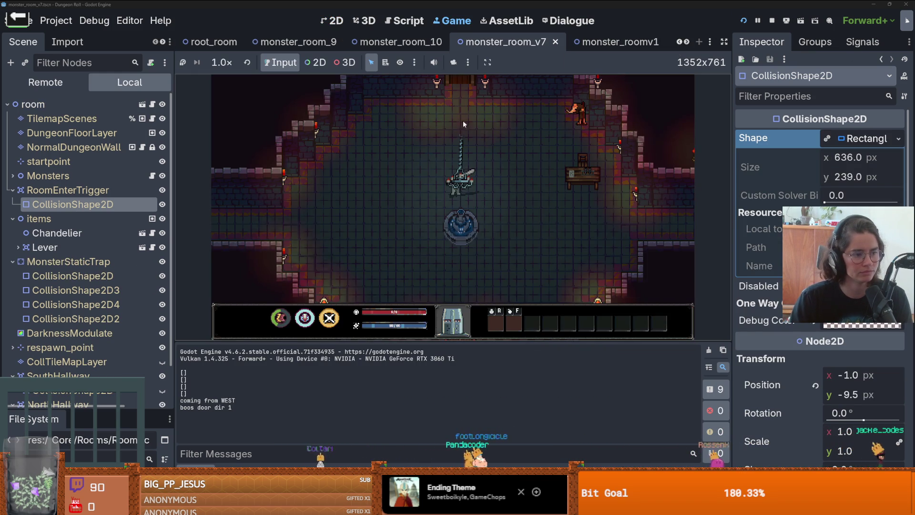
{"action": "key", "text": "s"}
{"action": "key", "text": "a"}
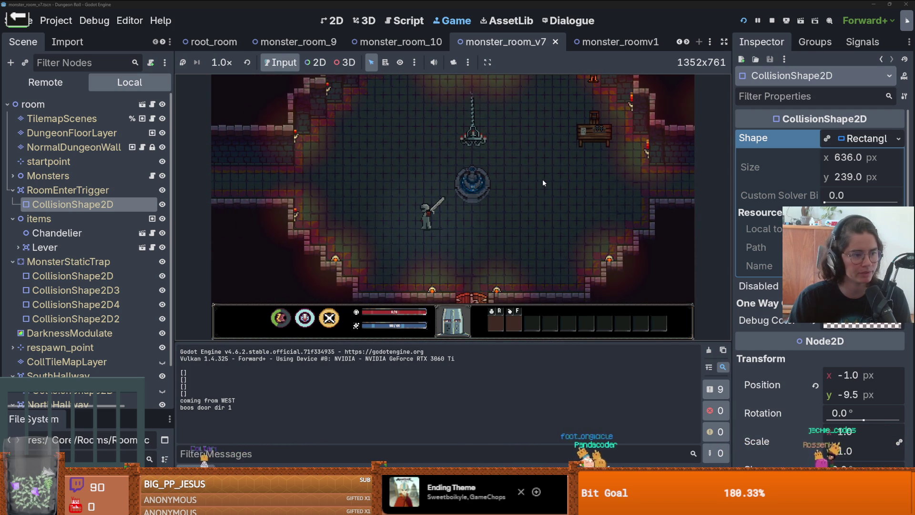
{"action": "left_click", "coordinate": [545, 176]}
{"action": "key", "text": "w"}
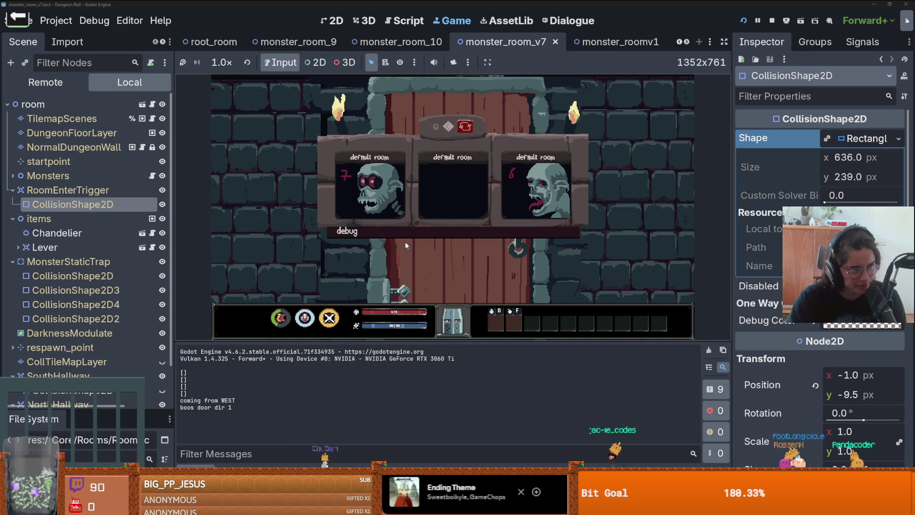
Step: Turn on the in-game debug room list and load a chosen room from it
{"action": "left_click", "coordinate": [431, 229]}
{"action": "left_click_drag", "start_coordinate": [577, 258], "coordinate": [575, 278]}
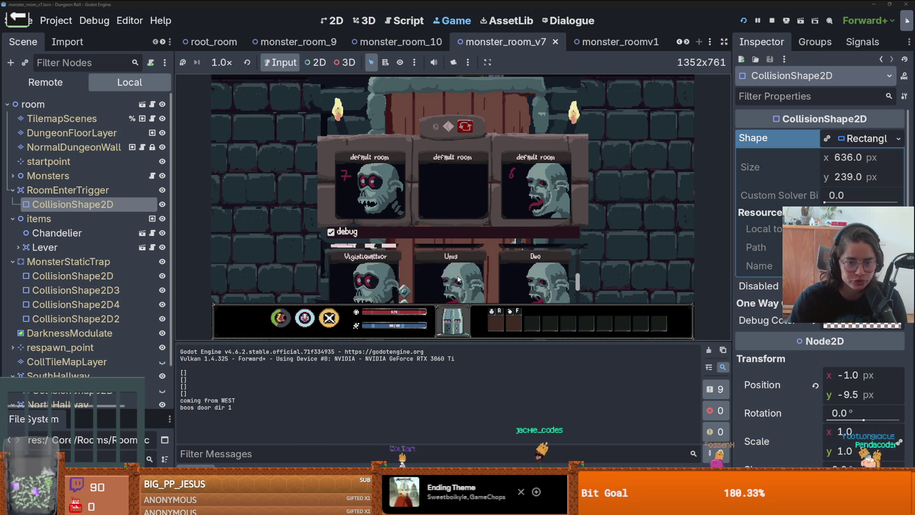
{"action": "left_click", "coordinate": [458, 278]}
Step: Walk the knight through the dungeon rooms with WASD, then stop the game with F8
{"action": "key", "text": "w"}
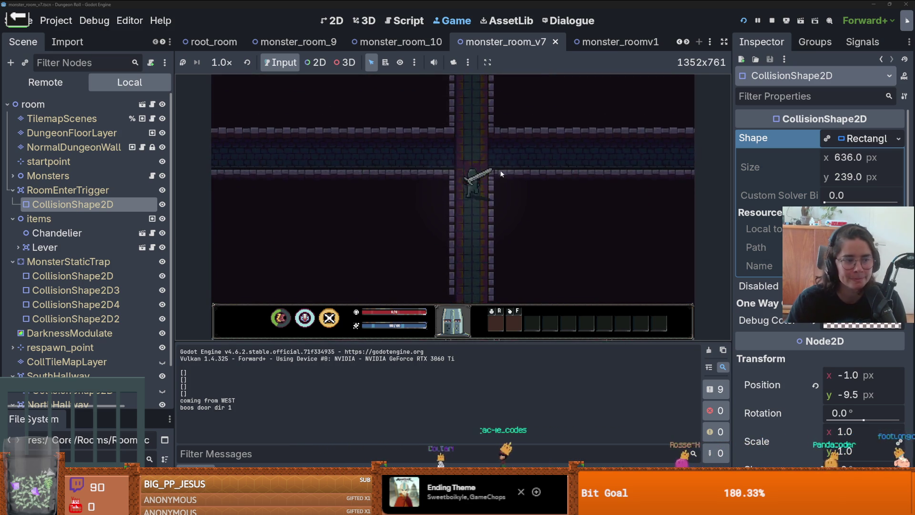
{"action": "key", "text": "w"}
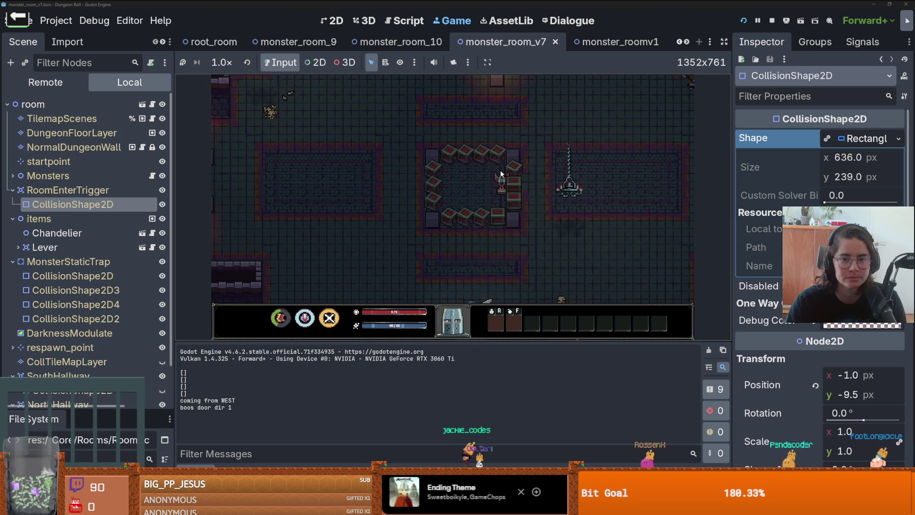
{"action": "key", "text": "a"}
{"action": "key", "text": "a"}
{"action": "key", "text": "s"}
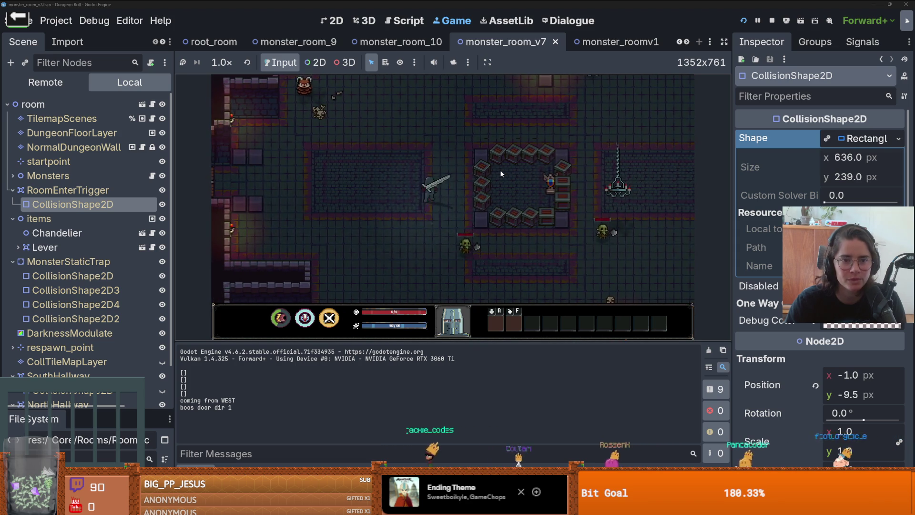
{"action": "key", "text": "d"}
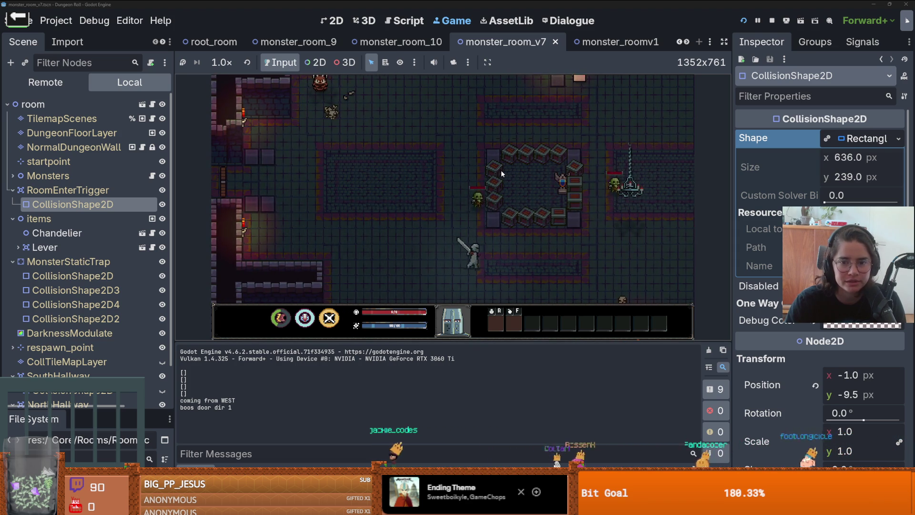
{"action": "key", "text": "w"}
{"action": "key", "text": "a"}
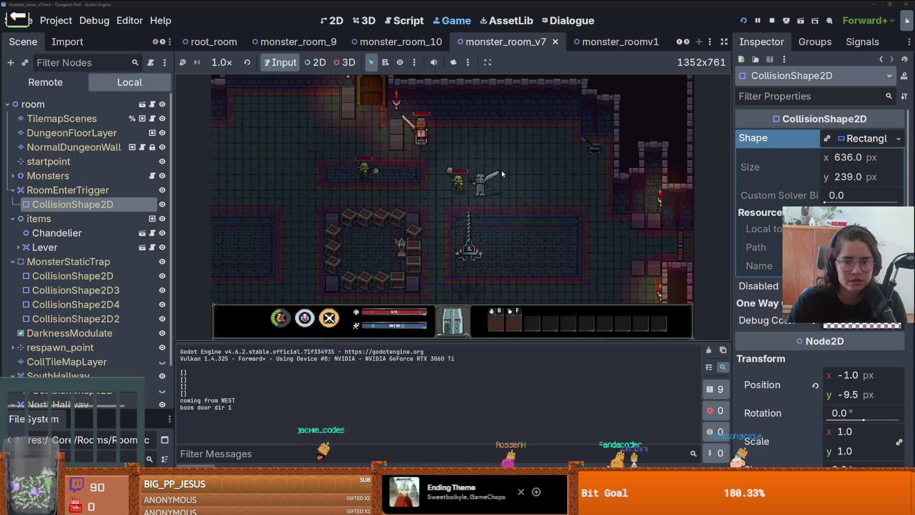
{"action": "key", "text": "s"}
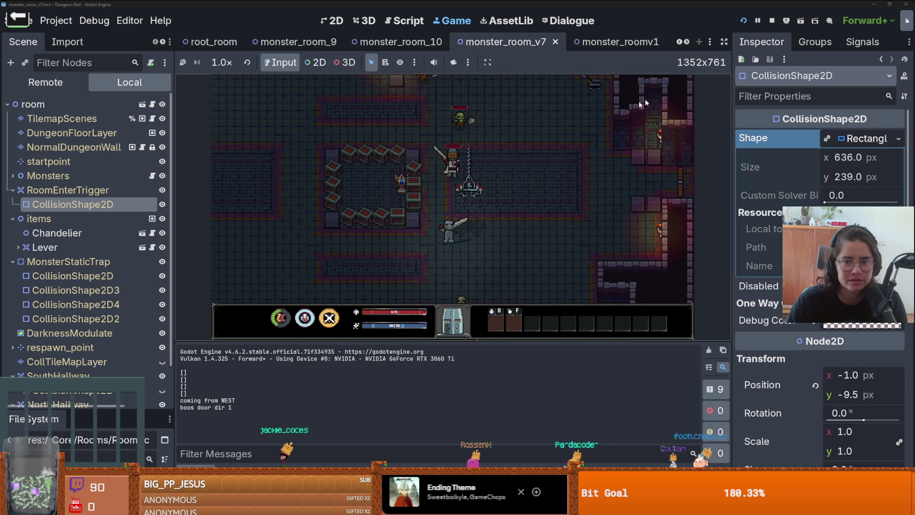
{"action": "key", "text": "F8"}
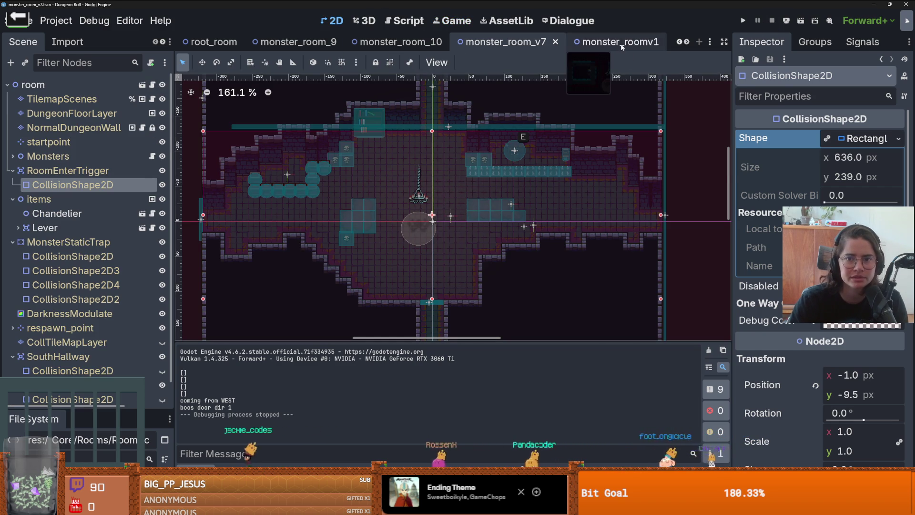
Step: In monster_roomv1, expand Monsters and inspect the enemy types of MonsterMarker9, 10 and 11
{"action": "key", "text": "ctrl+Tab"}
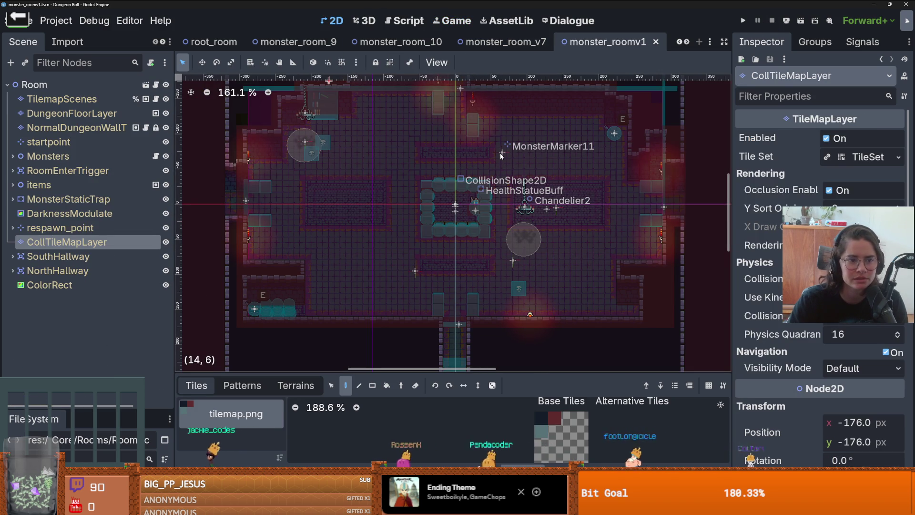
{"action": "left_click", "coordinate": [12, 156]}
{"action": "left_click", "coordinate": [57, 185]}
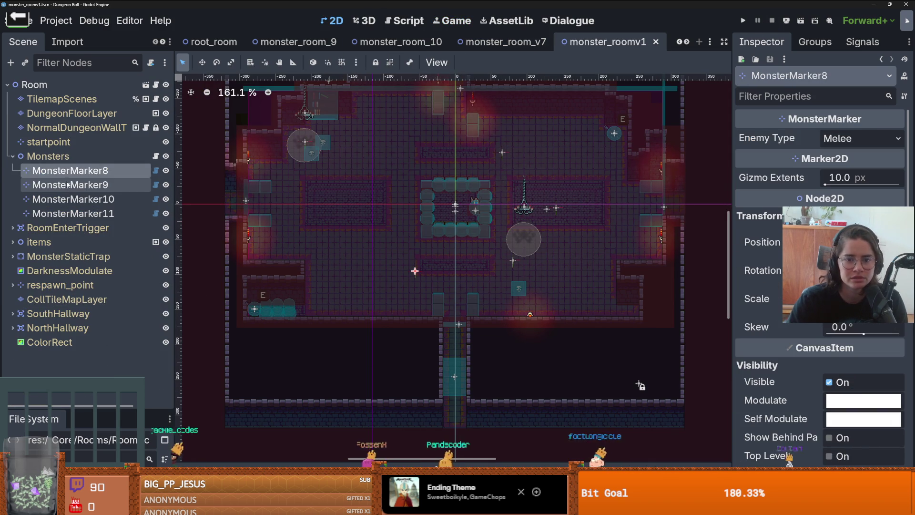
{"action": "left_click", "coordinate": [71, 202]}
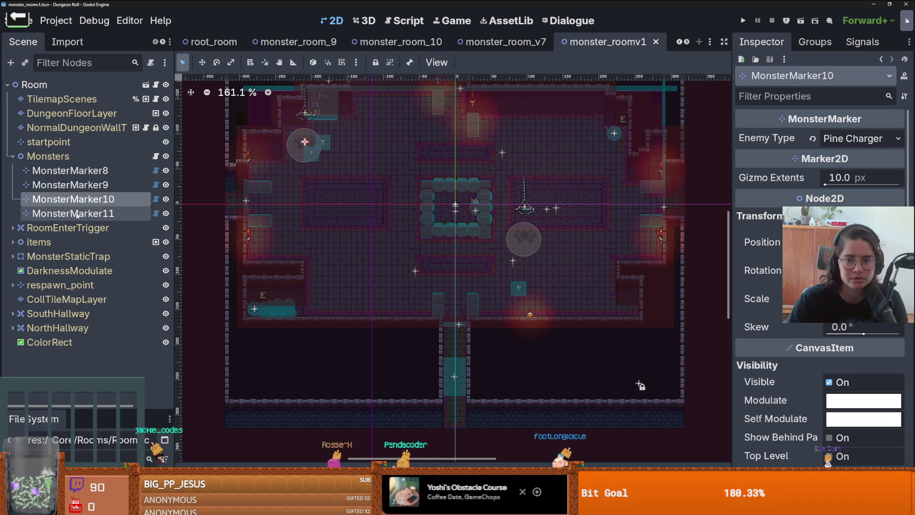
{"action": "scroll", "coordinate": [281, 168], "scroll_direction": "up", "scroll_amount": 1}
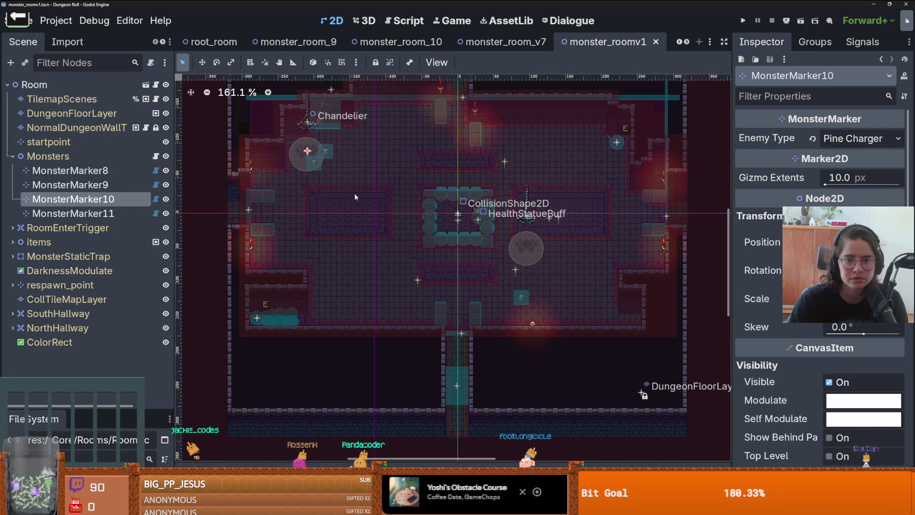
{"action": "left_click", "coordinate": [97, 213]}
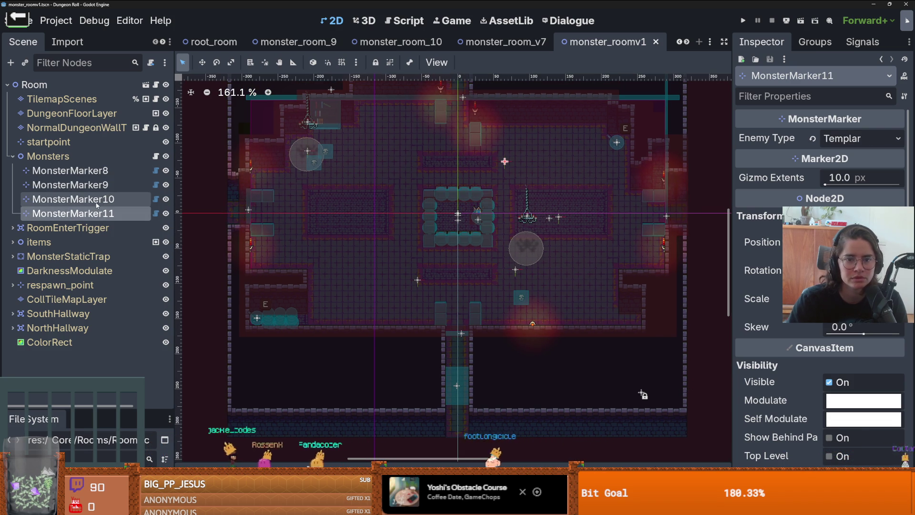
Step: Change MonsterMarker10's enemy type to Skeleton Priest and bring up the errors list
{"action": "left_click", "coordinate": [97, 200]}
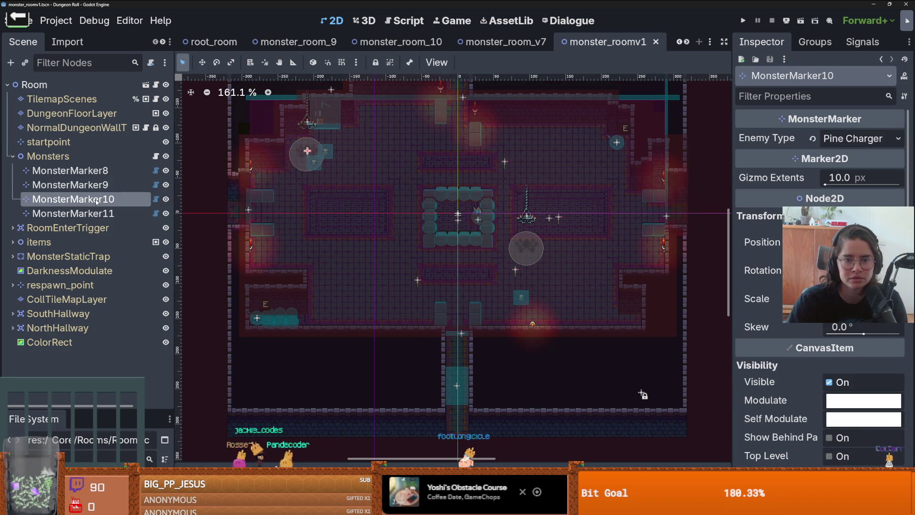
{"action": "left_click", "coordinate": [856, 138]}
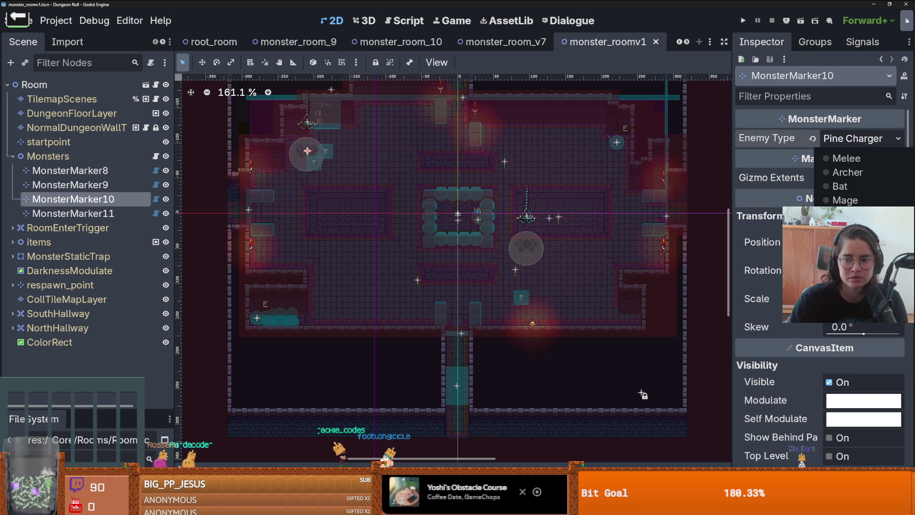
{"action": "left_click", "coordinate": [848, 229]}
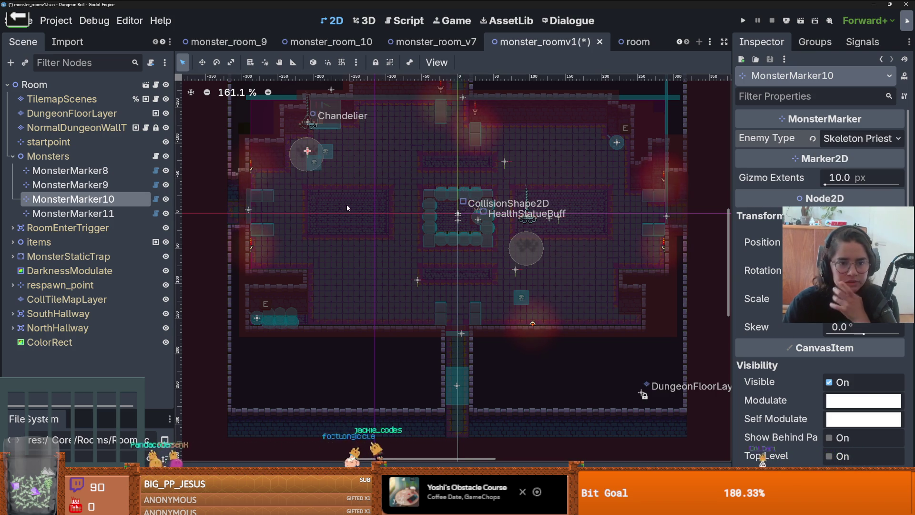
{"action": "scroll", "coordinate": [310, 173], "scroll_direction": "up", "scroll_amount": 2}
{"action": "scroll", "coordinate": [432, 245], "scroll_direction": "down", "scroll_amount": 2}
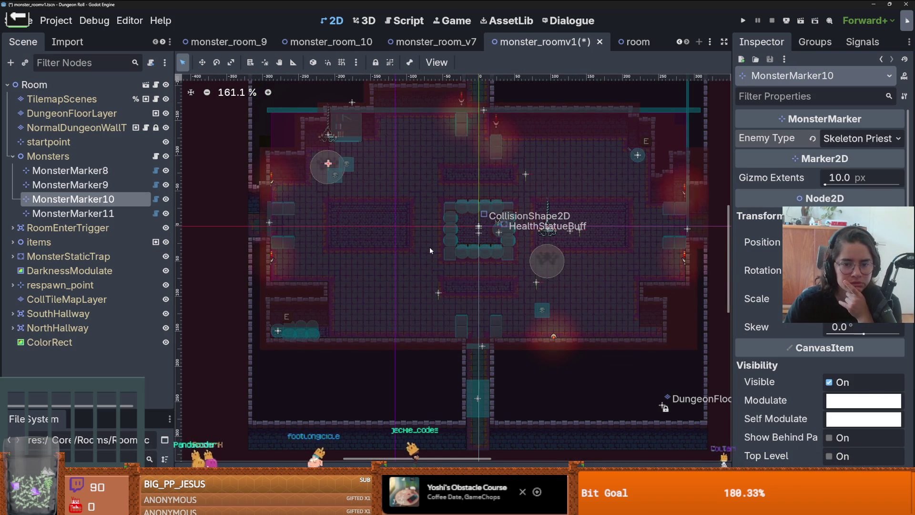
{"action": "scroll", "coordinate": [426, 247], "scroll_direction": "down", "scroll_amount": 1}
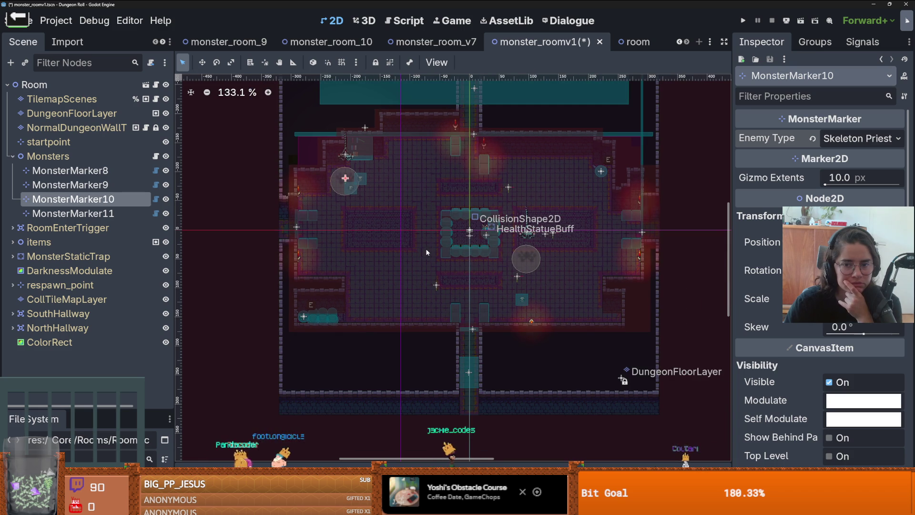
{"action": "left_click", "coordinate": [243, 463]}
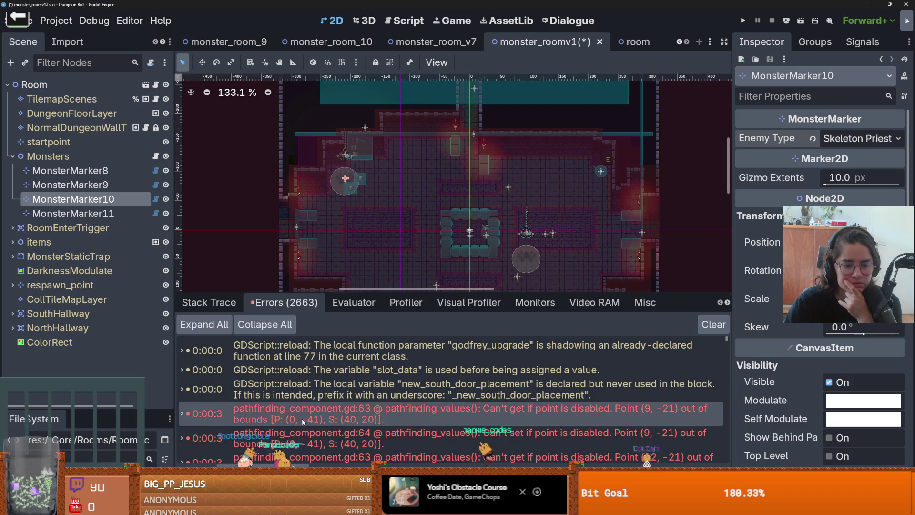
Step: Jump to pathfinding_component.gd at the first pathfinding error and enlarge the code area
{"action": "double_click", "coordinate": [303, 418]}
{"action": "scroll", "coordinate": [490, 224], "scroll_direction": "up", "scroll_amount": 1}
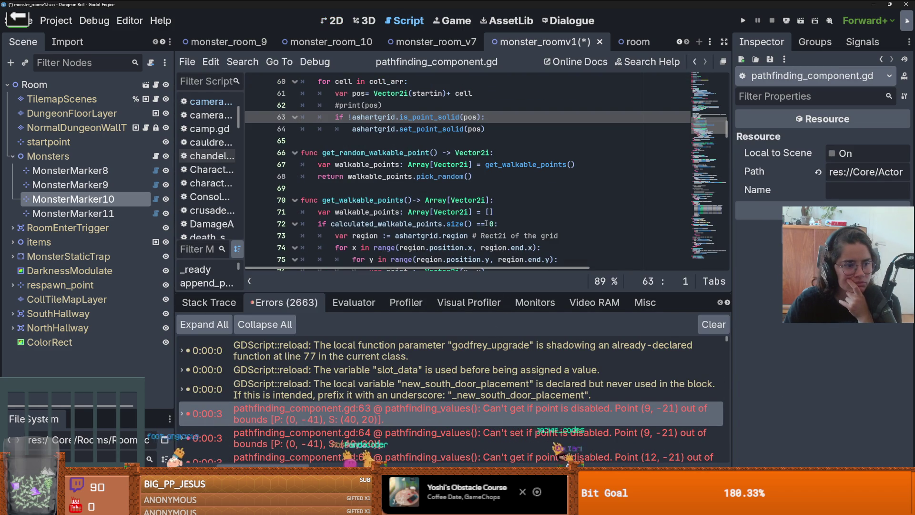
{"action": "left_click_drag", "start_coordinate": [476, 289], "coordinate": [476, 352]}
{"action": "scroll", "coordinate": [371, 275], "scroll_direction": "up", "scroll_amount": 1}
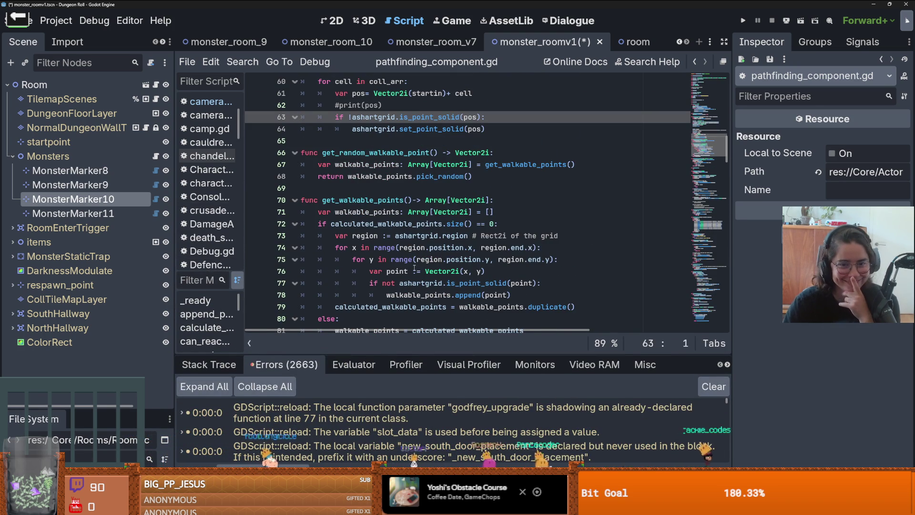
{"action": "scroll", "coordinate": [406, 248], "scroll_direction": "up", "scroll_amount": 3}
Step: Delete the stray blank line near line 65 and save the script
{"action": "left_click", "coordinate": [409, 214]}
{"action": "key", "text": "ctrl+s"}
{"action": "scroll", "coordinate": [363, 202], "scroll_direction": "up", "scroll_amount": 3}
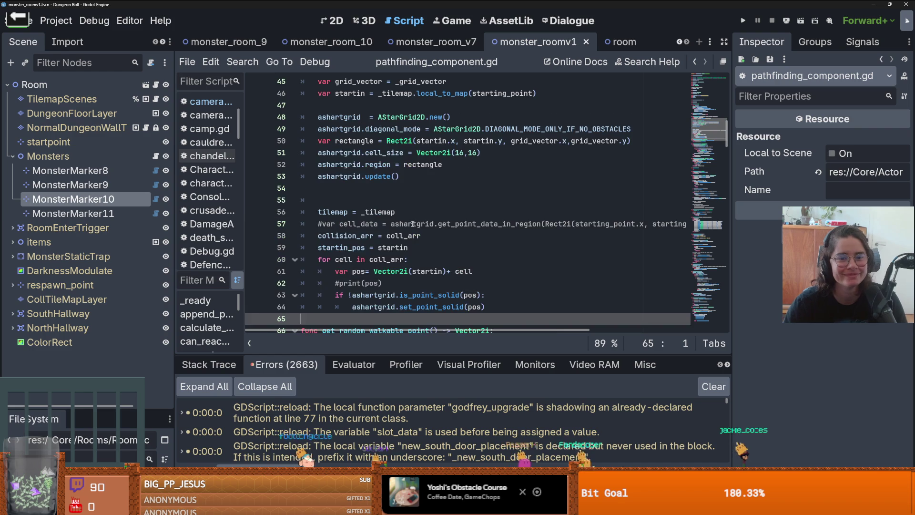
{"action": "left_click", "coordinate": [363, 200]}
{"action": "key", "text": "BackSpace"}
{"action": "key", "text": "BackSpace"}
{"action": "key", "text": "ctrl+s"}
{"action": "scroll", "coordinate": [454, 238], "scroll_direction": "up", "scroll_amount": 1}
{"action": "scroll", "coordinate": [454, 238], "scroll_direction": "up", "scroll_amount": 1}
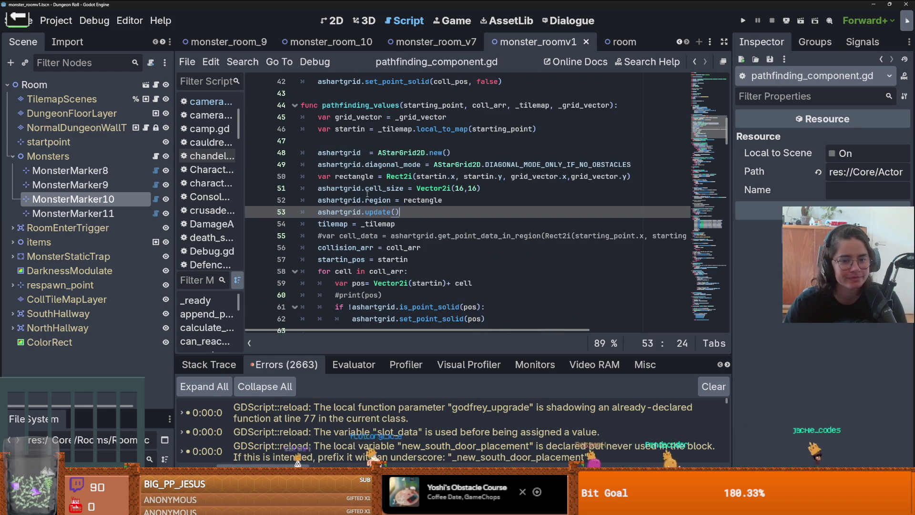
{"action": "key", "text": "ctrl+s"}
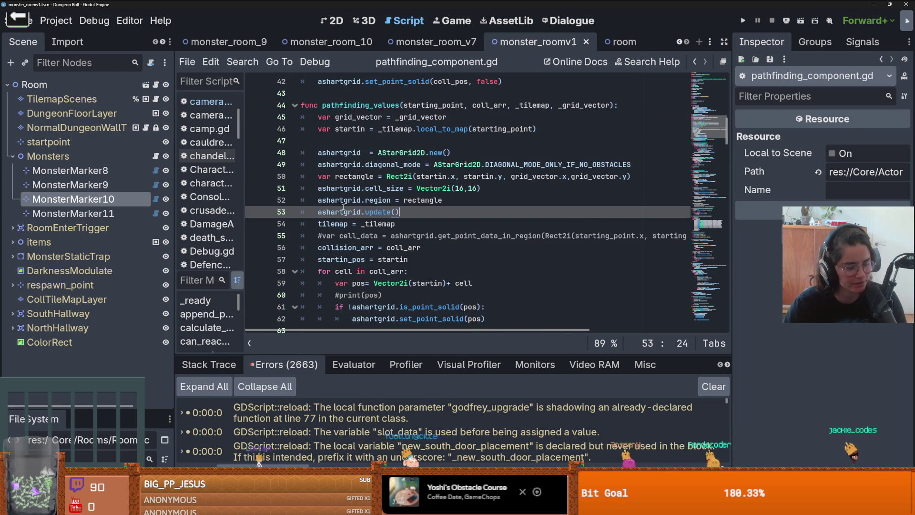
Step: Place the caret on the cell size line and save the script again
{"action": "mouse_move", "coordinate": [335, 248]}
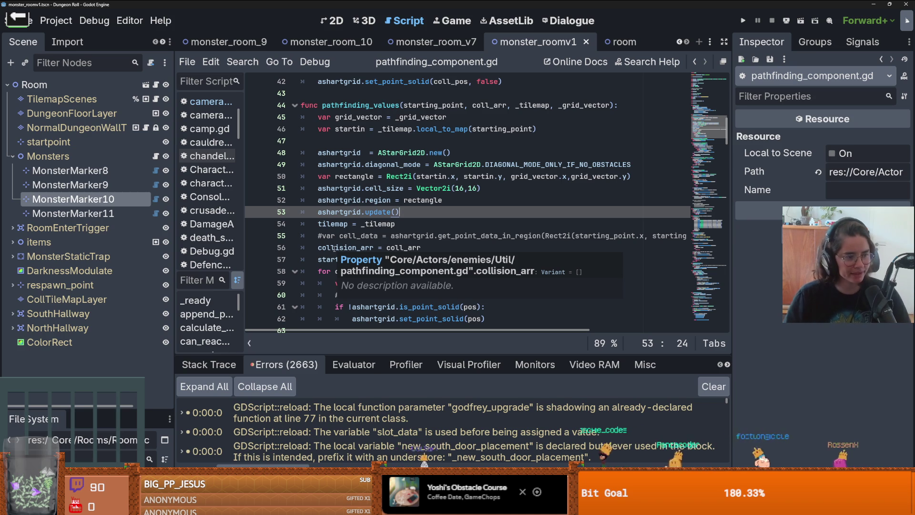
{"action": "left_click", "coordinate": [413, 188]}
{"action": "key", "text": "ctrl+s"}
Step: Select MonsterMarker8 to return to the room view and save the scene
{"action": "scroll", "coordinate": [422, 221], "scroll_direction": "down", "scroll_amount": 1}
{"action": "left_click", "coordinate": [71, 170]}
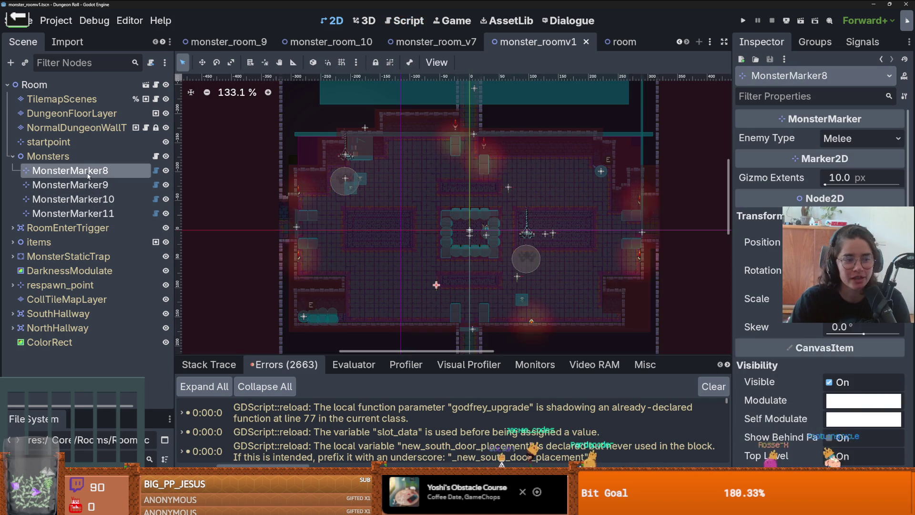
{"action": "scroll", "coordinate": [481, 200], "scroll_direction": "down", "scroll_amount": 2}
{"action": "scroll", "coordinate": [482, 200], "scroll_direction": "up", "scroll_amount": 1}
{"action": "key", "text": "ctrl+s"}
Step: Expand the error list, reopen the pathfinding error's code, and run the project
{"action": "scroll", "coordinate": [479, 259], "scroll_direction": "up", "scroll_amount": 4}
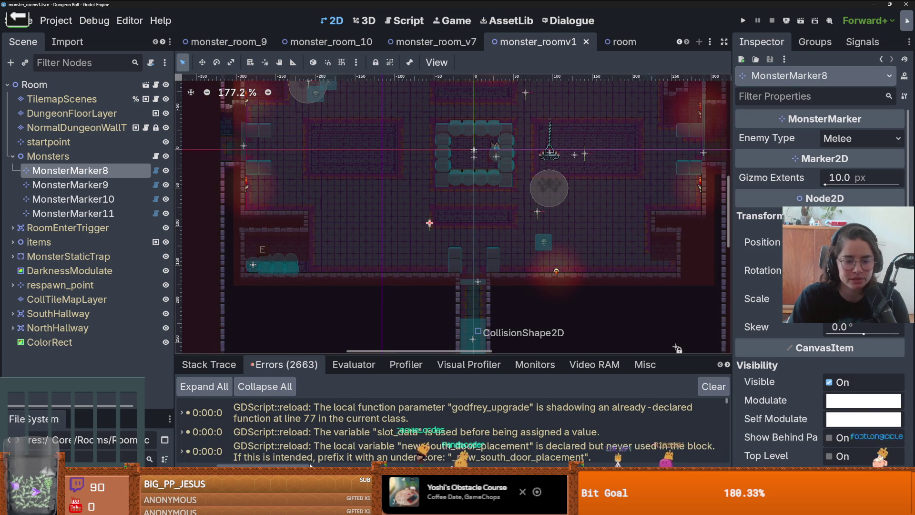
{"action": "key", "text": "shift+F12"}
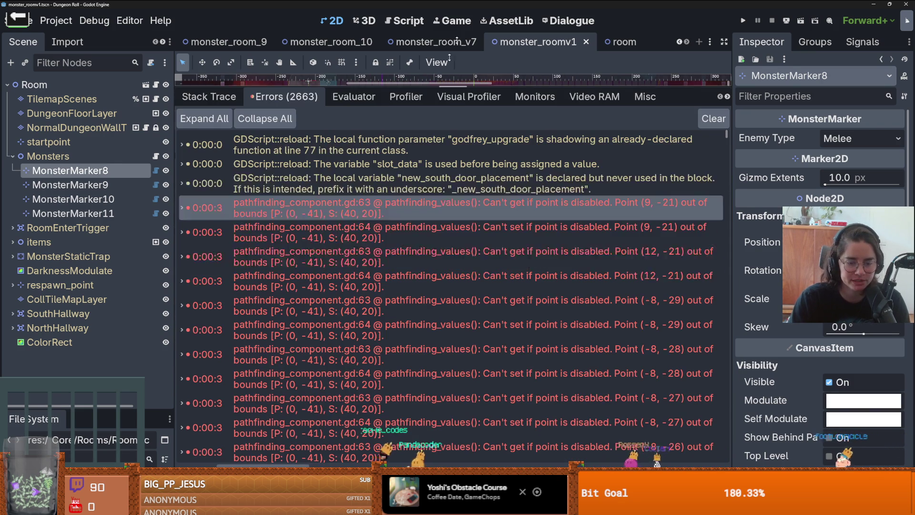
{"action": "double_click", "coordinate": [392, 356]}
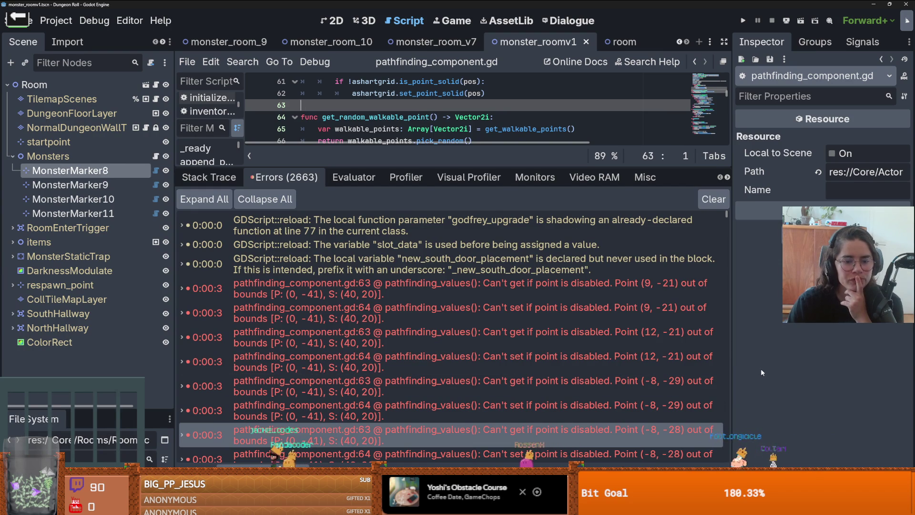
{"action": "left_click", "coordinate": [743, 24]}
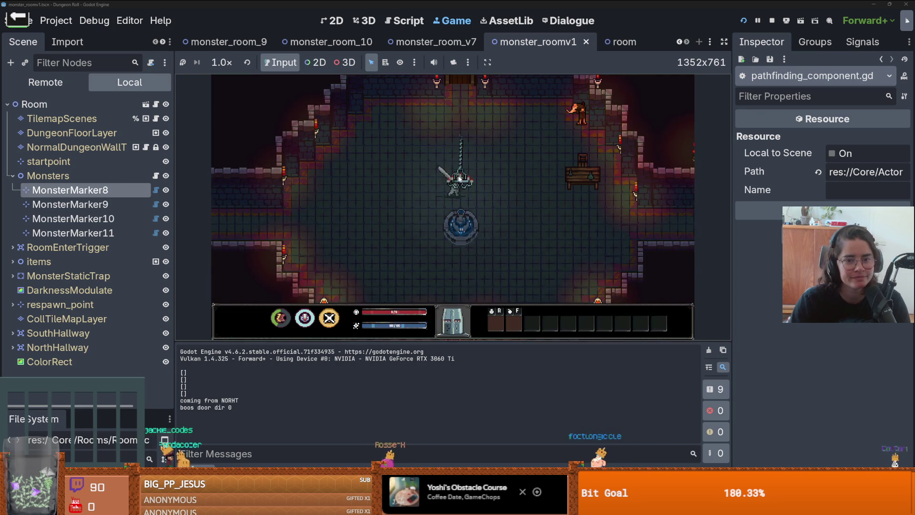
Step: Walk the knight north through the door, with debug ticked, into the next room
{"action": "key", "text": "w"}
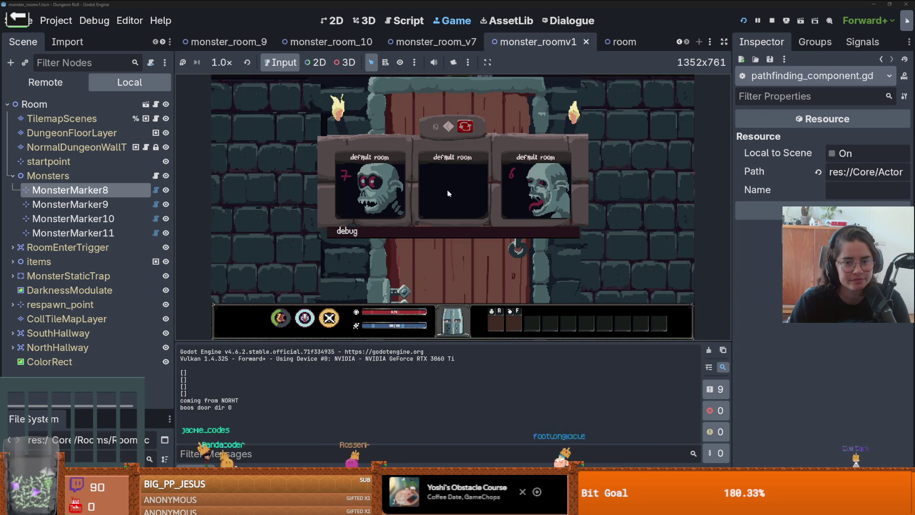
{"action": "left_click", "coordinate": [436, 231]}
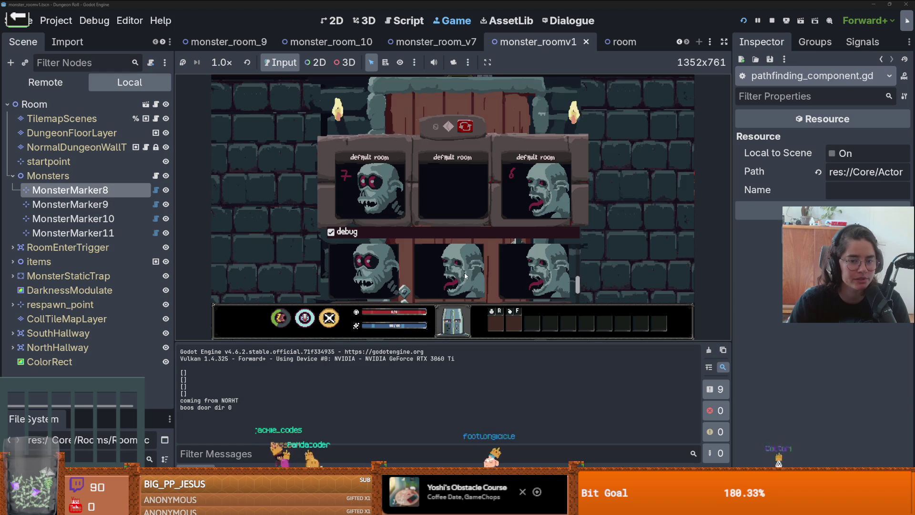
{"action": "key", "text": "w"}
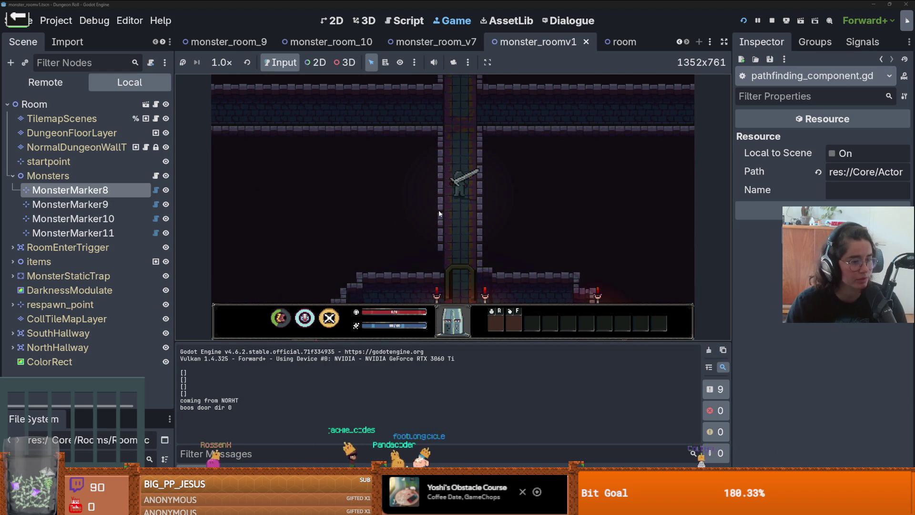
{"action": "key", "text": "w"}
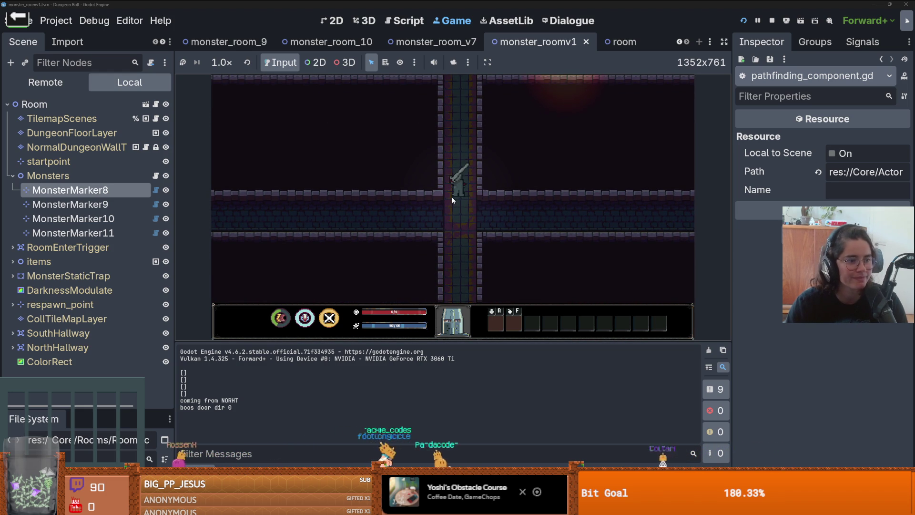
{"action": "key", "text": "w"}
{"action": "key", "text": "w"}
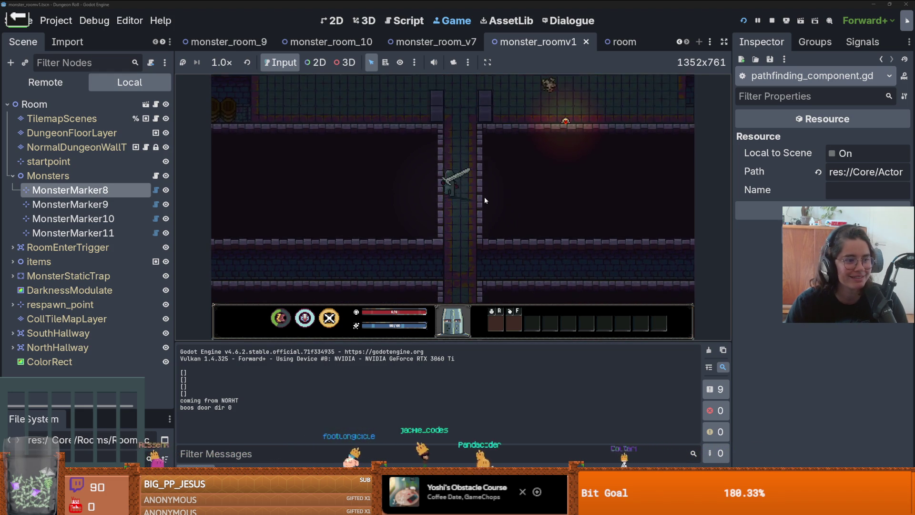
{"action": "key", "text": "a"}
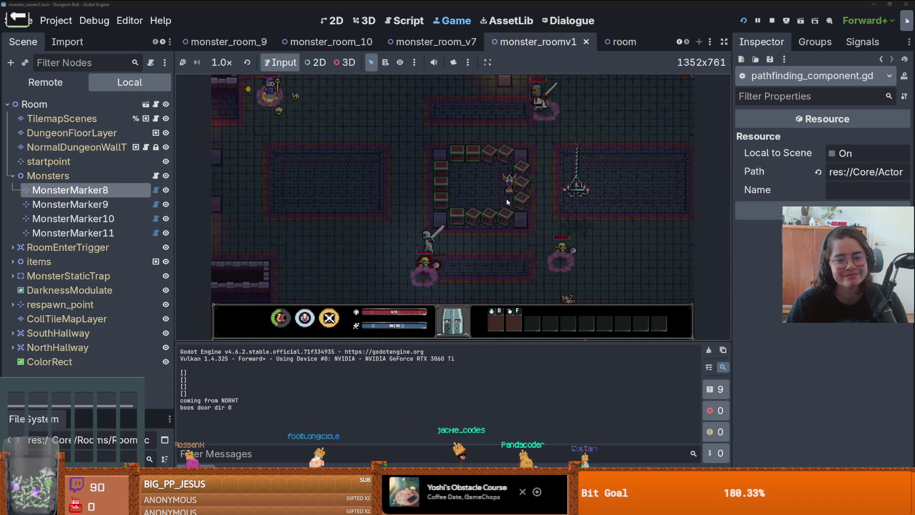
Step: Run on_raycast_debug in the in-game console and close it to view the raycast overlays
{"action": "key", "text": "grave"}
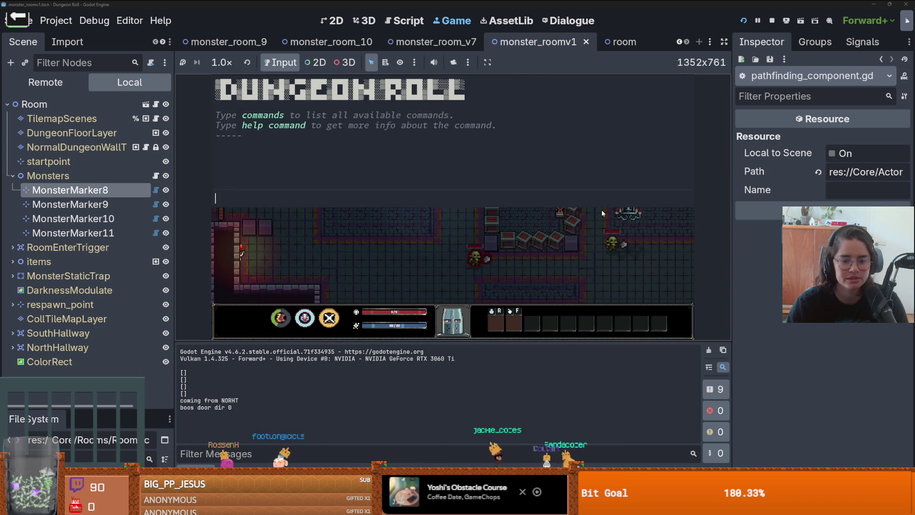
{"action": "type", "text": "on_raycast_debug"}
{"action": "key", "text": "Return"}
{"action": "key", "text": "grave"}
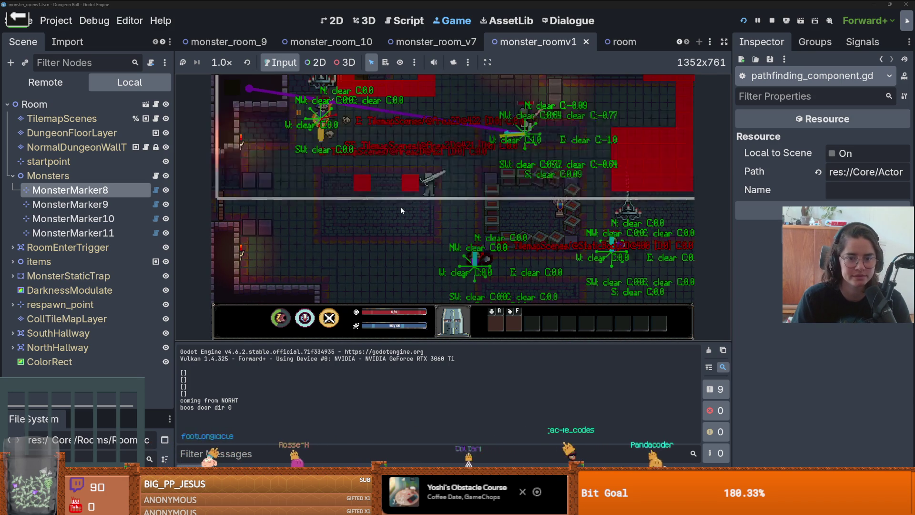
{"action": "key", "text": "grave"}
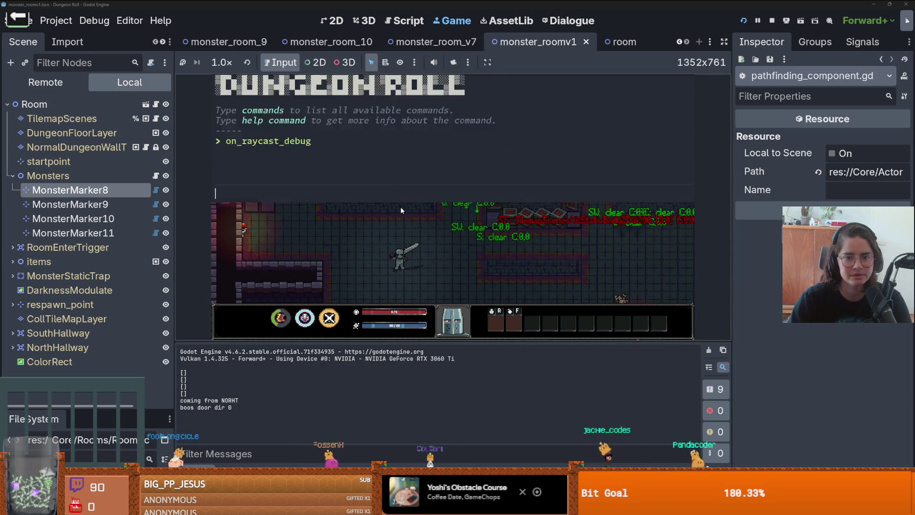
{"action": "type", "text": "w"}
{"action": "key", "text": "grave"}
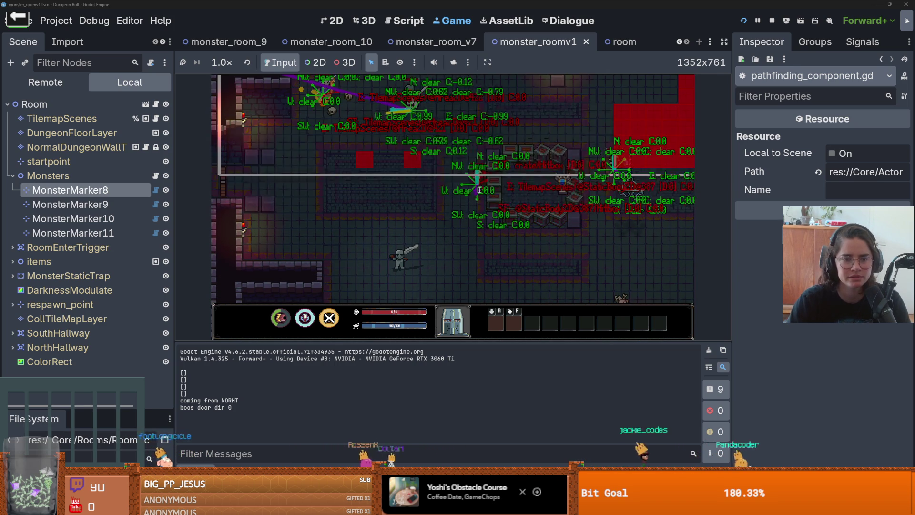
{"action": "key", "text": "grave"}
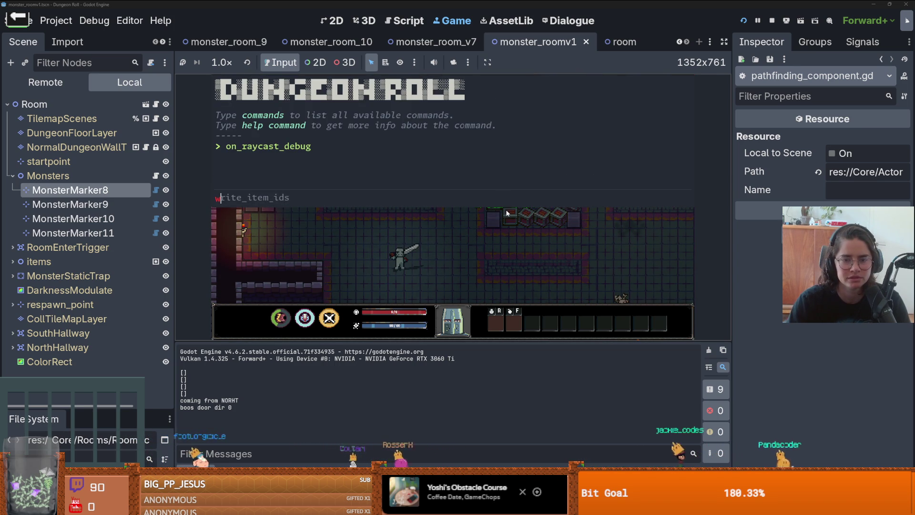
{"action": "key", "text": "grave"}
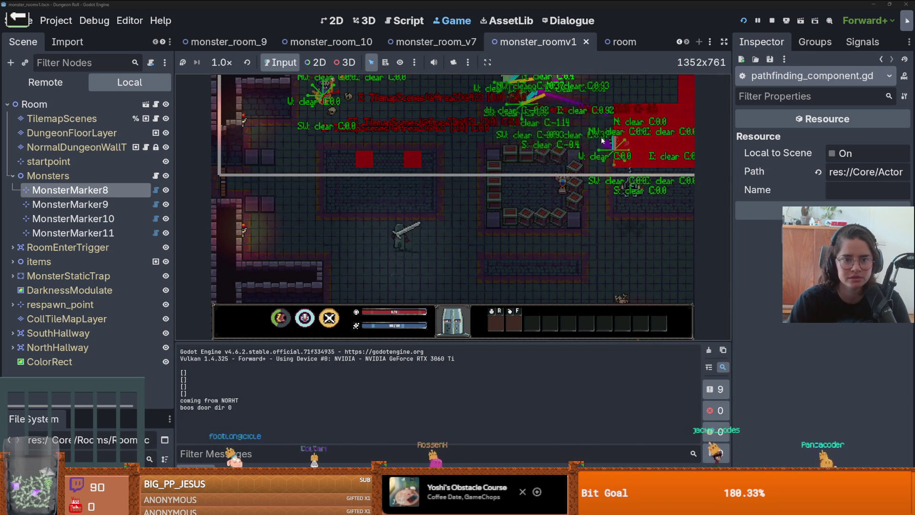